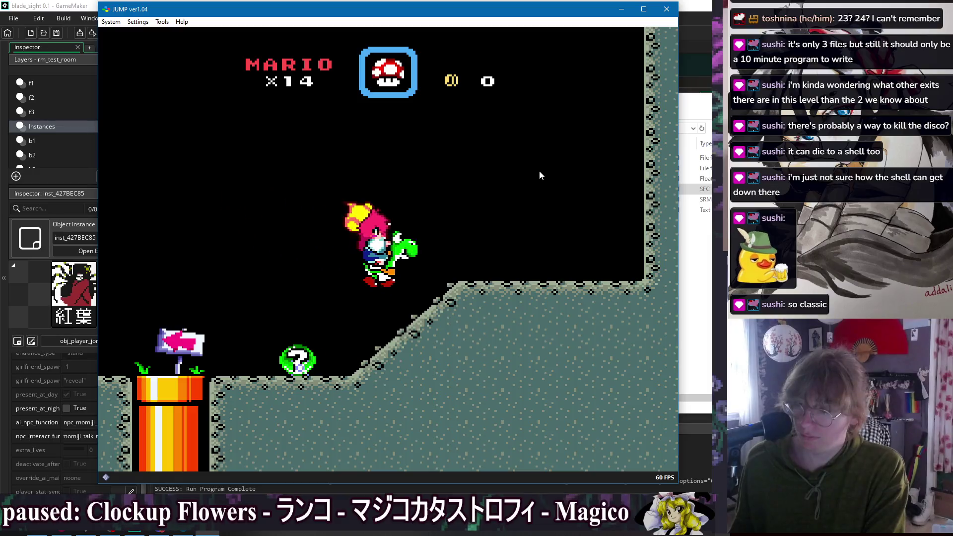
- Jump Yoshi toward the sign and swing the rider's sword attack
{"action": "key", "text": "x"}
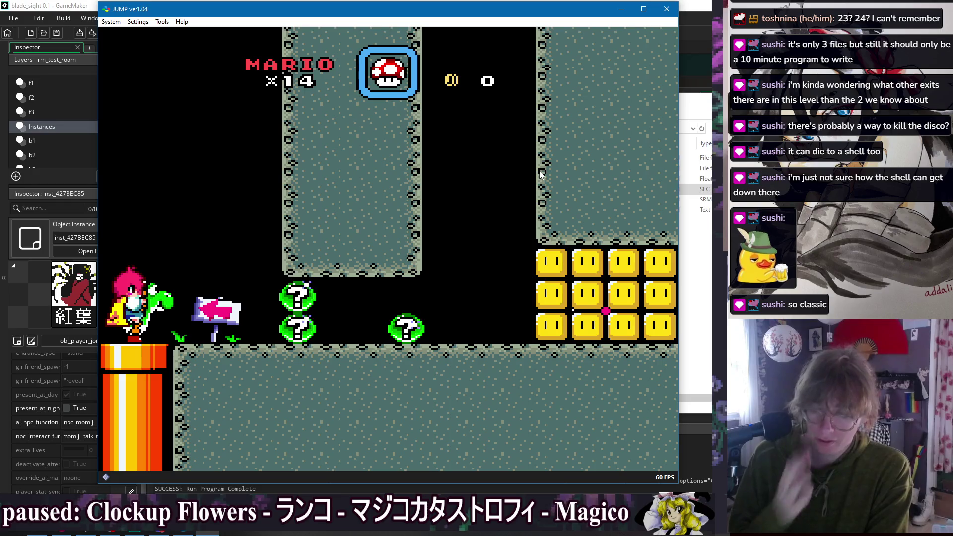
{"action": "key", "text": "x"}
{"action": "key", "text": "Right"}
{"action": "key", "text": "Right"}
{"action": "key", "text": "Left"}
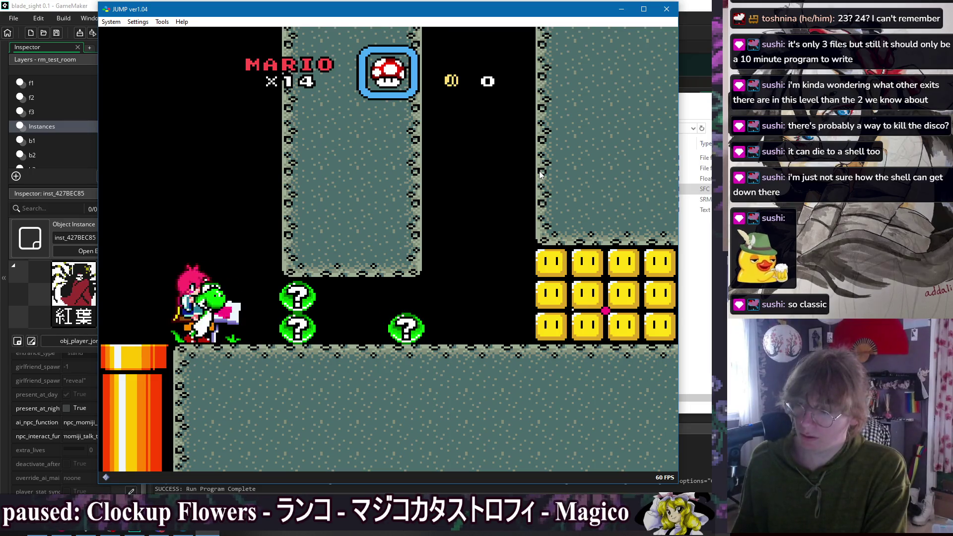
{"action": "key", "text": "z"}
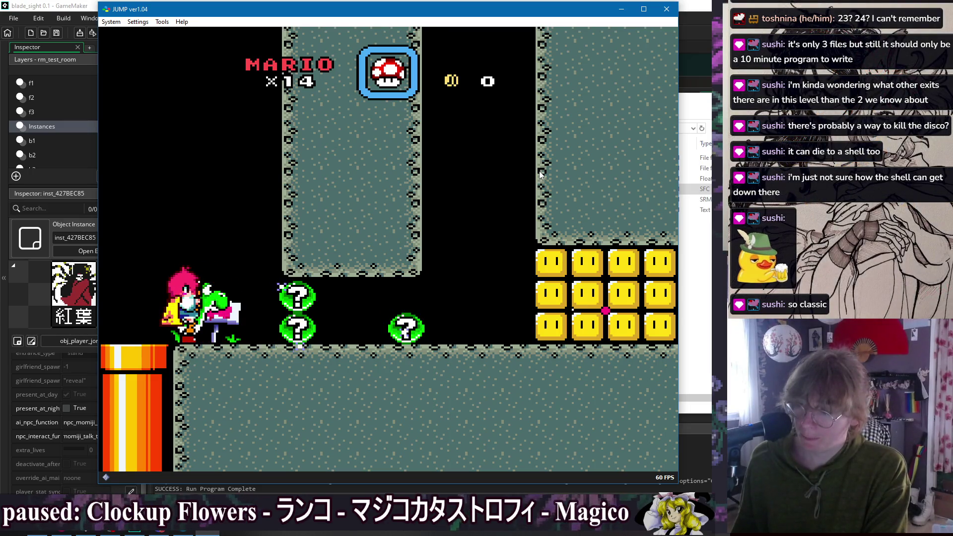
{"action": "key", "text": "x"}
{"action": "key", "text": "x"}
- Kick the shell along and jump Yoshi over it as it slides
{"action": "key", "text": "Left"}
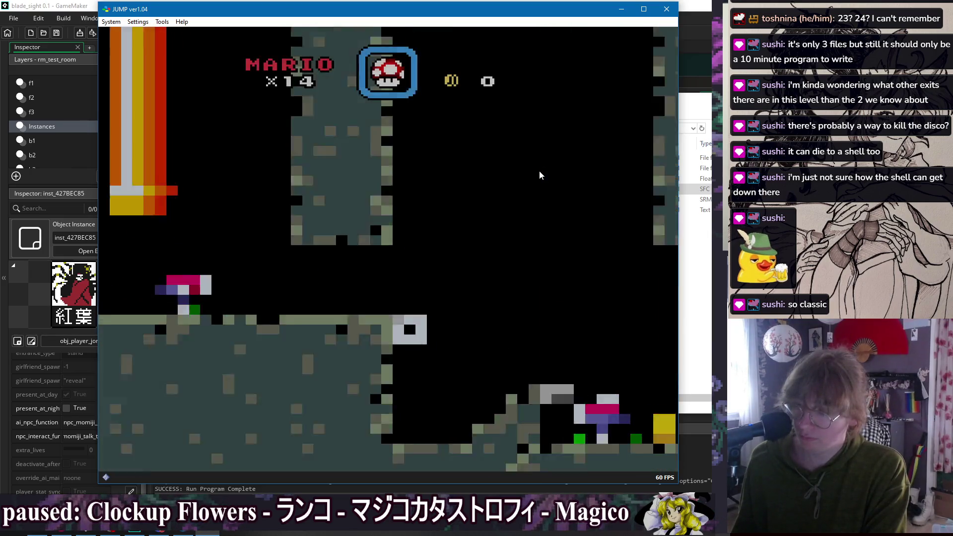
{"action": "key", "text": "Right"}
{"action": "key", "text": "Left"}
{"action": "key", "text": "z"}
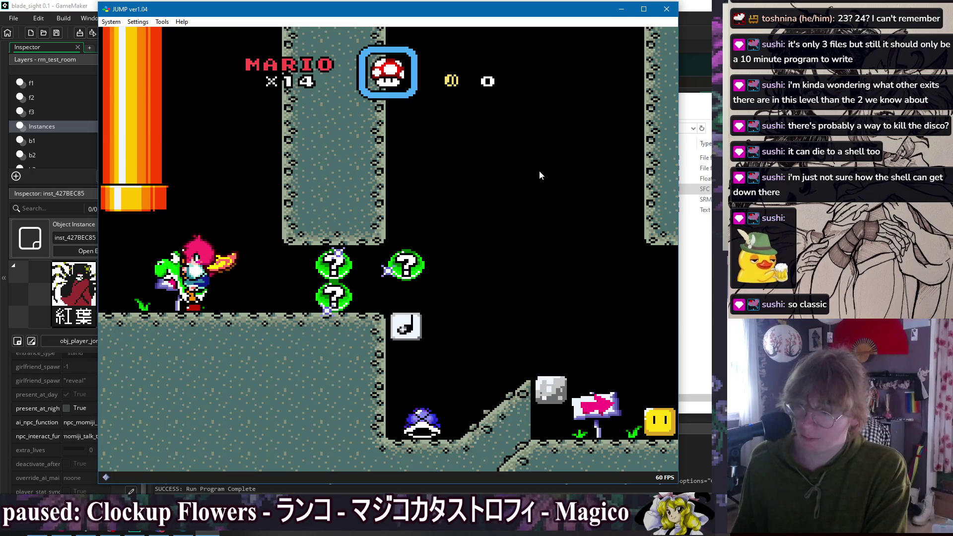
{"action": "key", "text": "z"}
{"action": "key", "text": "z"}
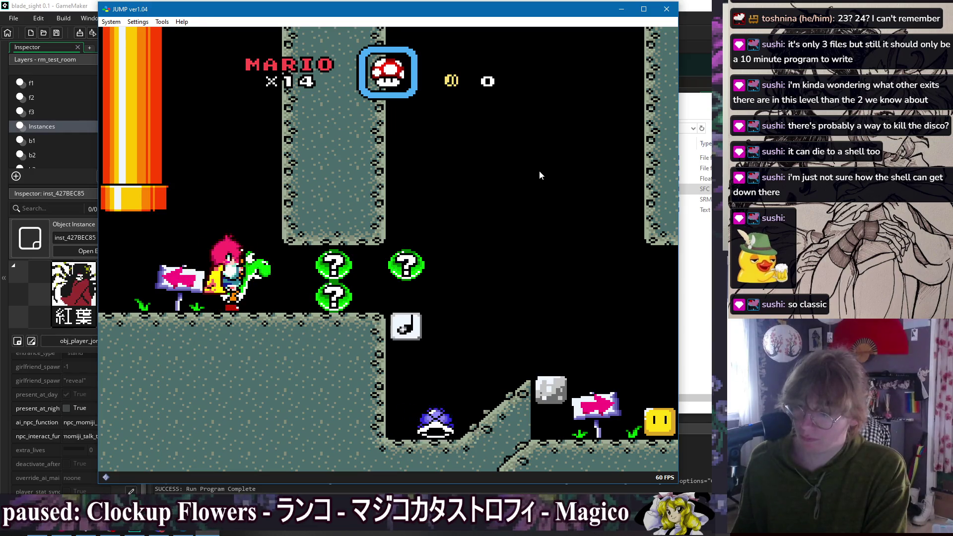
{"action": "key", "text": "Right"}
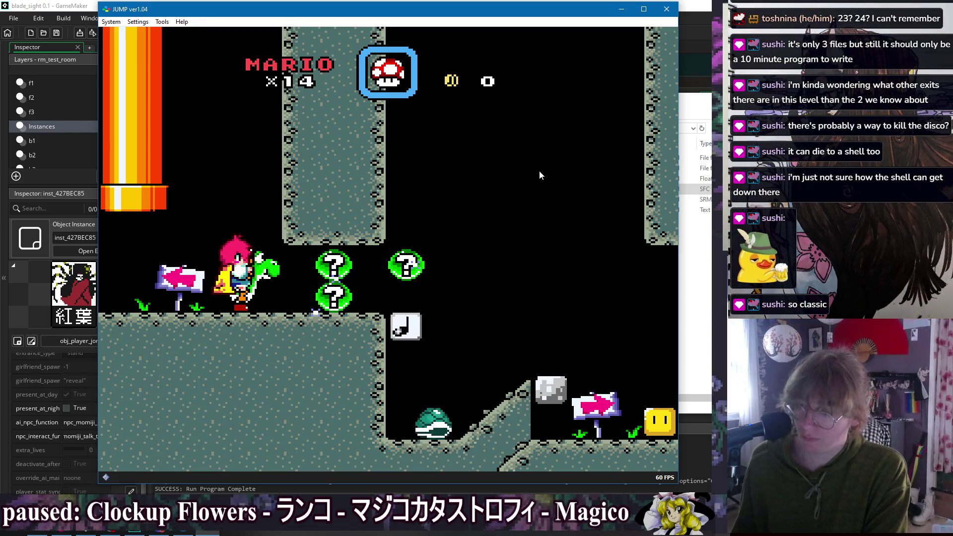
- Walk Yoshi left beneath the overhead pipe and jump up into it
{"action": "key", "text": "Left"}
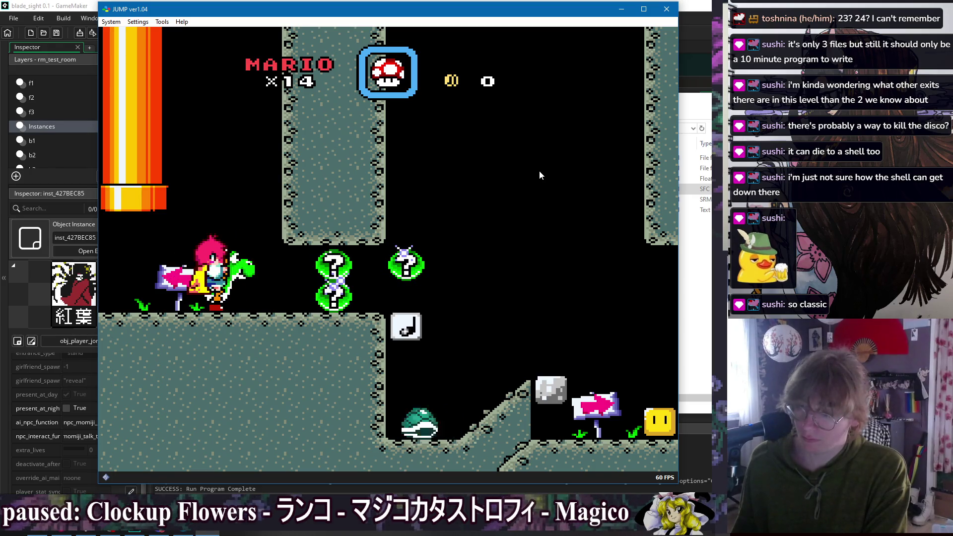
{"action": "key", "text": "Left"}
{"action": "key", "text": "Right"}
{"action": "key", "text": "Left"}
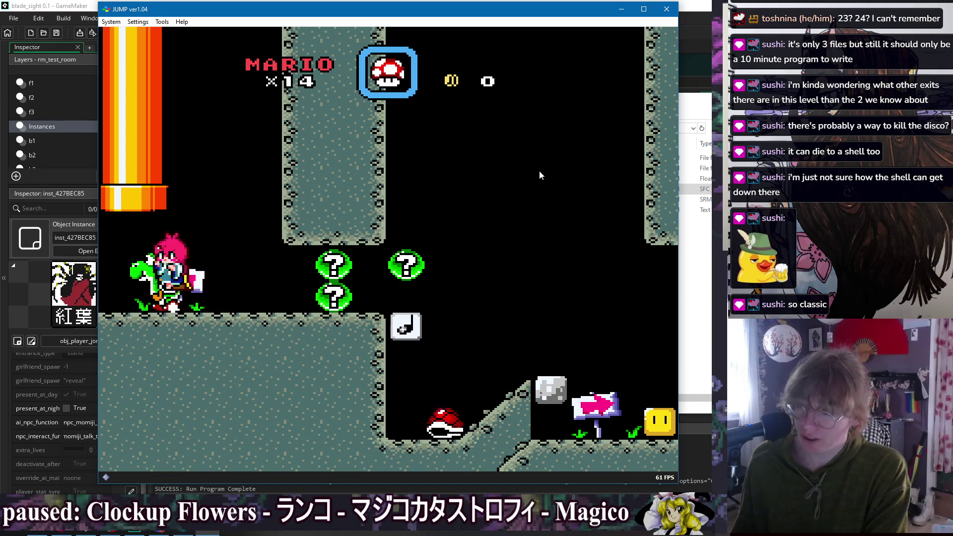
{"action": "key", "text": "Left"}
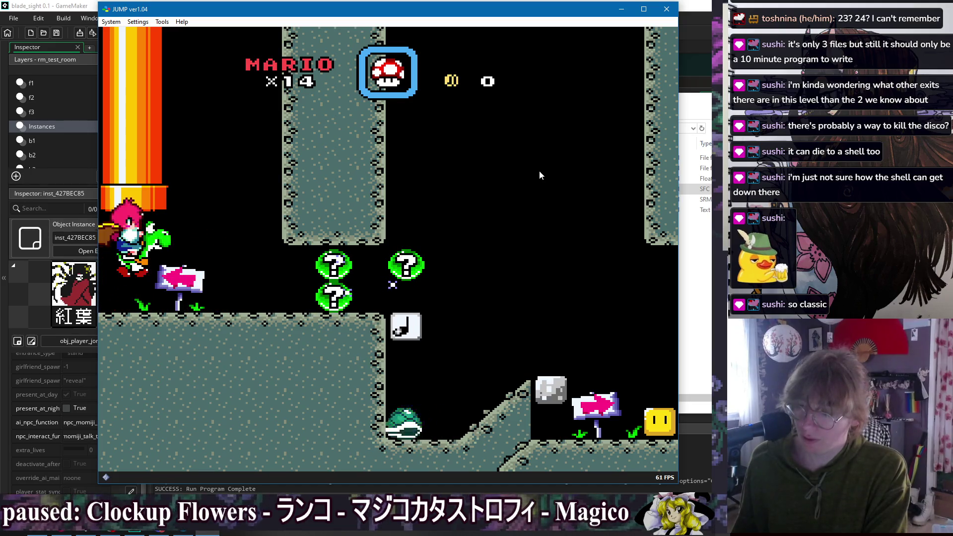
{"action": "key", "text": "x"}
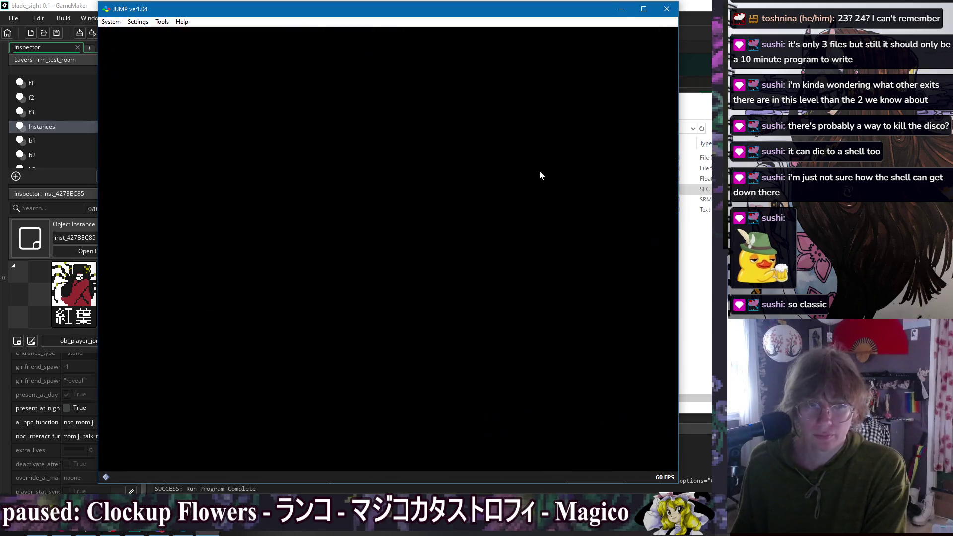
- Run Yoshi right through the note-block room, hopping beside the note blocks
{"action": "key", "text": "Right"}
{"action": "key", "text": "x"}
{"action": "key", "text": "Left"}
{"action": "key", "text": "x"}
{"action": "key", "text": "Right"}
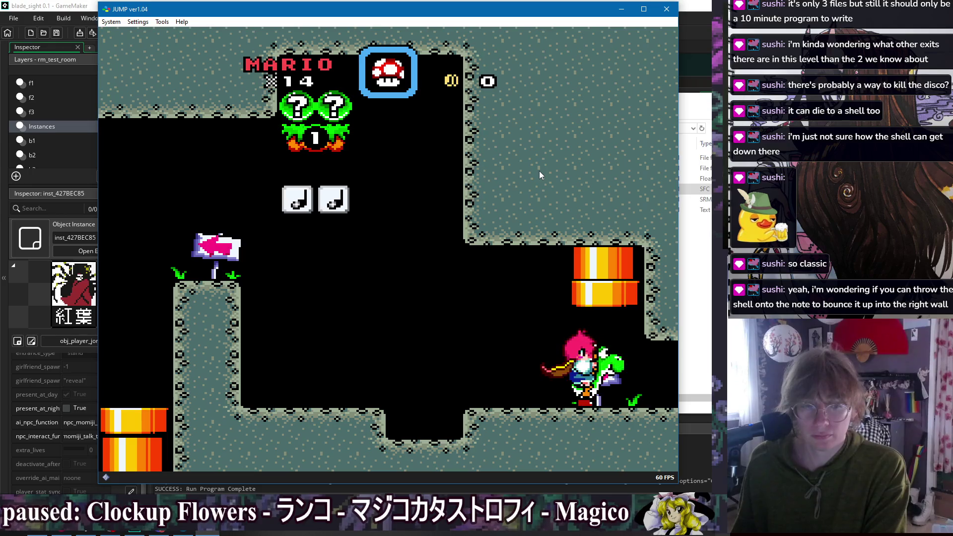
{"action": "key", "text": "x"}
{"action": "key", "text": "x"}
- Exit right through the Pokey room, grab the coin and descend the pipe
{"action": "key", "text": "Right"}
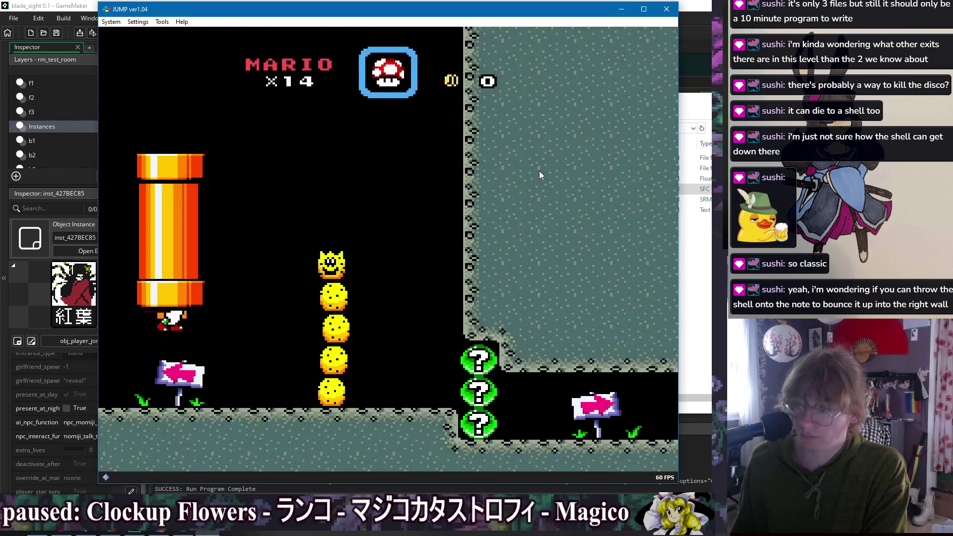
{"action": "key", "text": "Right"}
{"action": "key", "text": "x"}
{"action": "key", "text": "Left"}
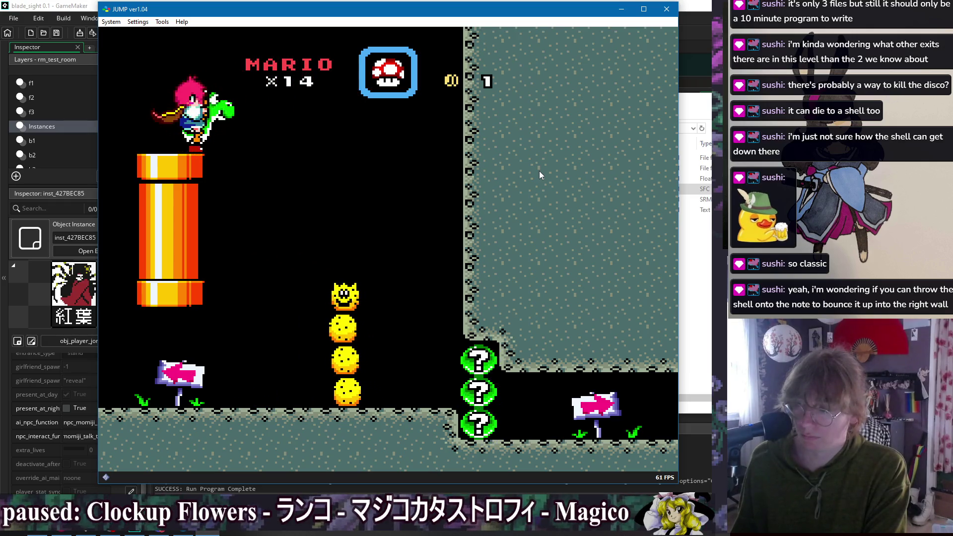
{"action": "key", "text": "Down"}
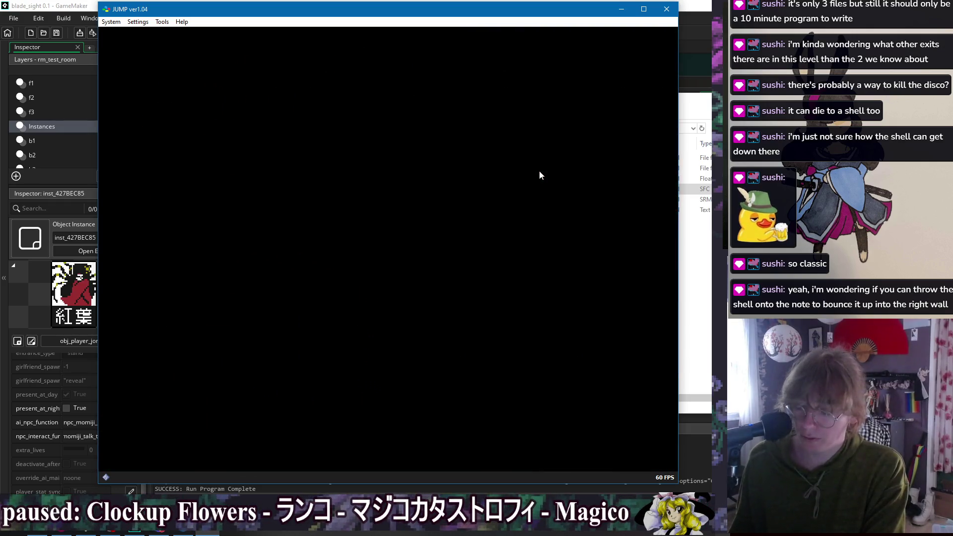
{"action": "key", "text": "Left"}
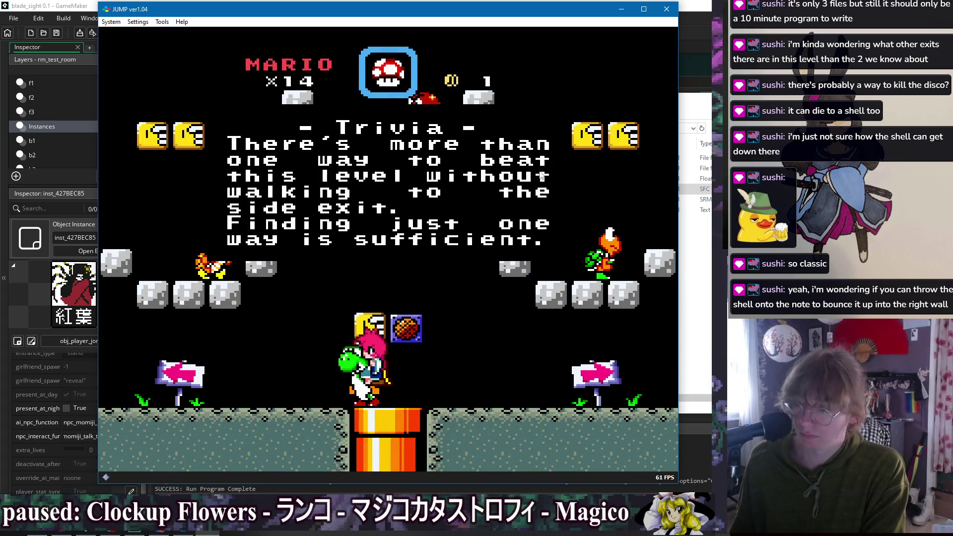
- Close the trivia message, dismount Yoshi and hit the brown block for its item
{"action": "key", "text": "z"}
{"action": "key", "text": "Left"}
{"action": "key", "text": "x"}
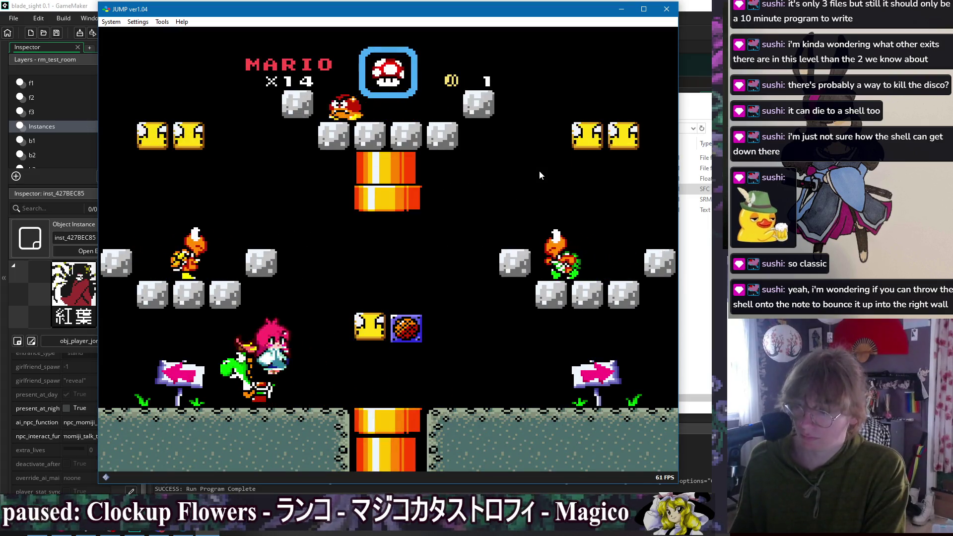
{"action": "key", "text": "Left"}
{"action": "key", "text": "Right"}
{"action": "key", "text": "z"}
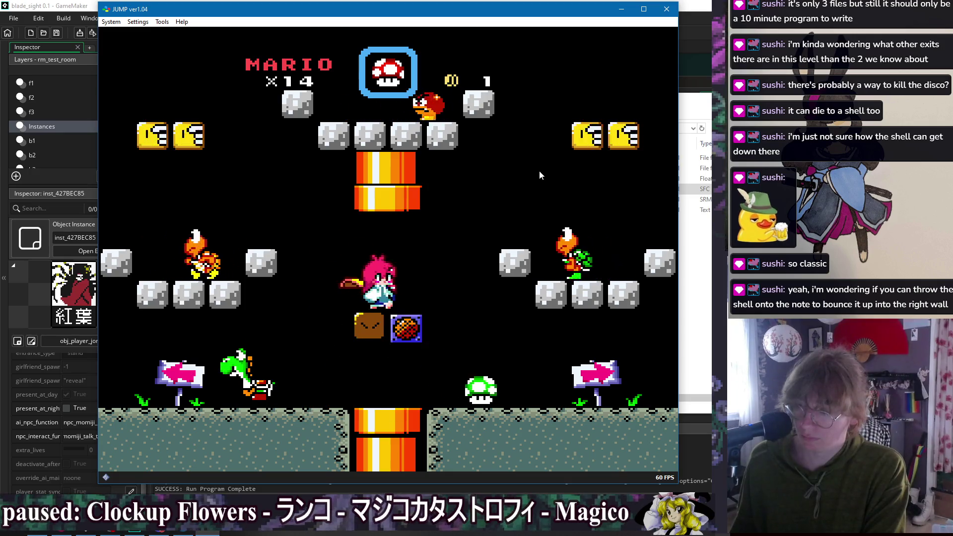
- Jump back over Yoshi onto the grey block and pick up the brown item
{"action": "key", "text": "z"}
{"action": "key", "text": "Left"}
{"action": "key", "text": "Right"}
{"action": "key", "text": "z"}
{"action": "key", "text": "Left"}
{"action": "key", "text": "x"}
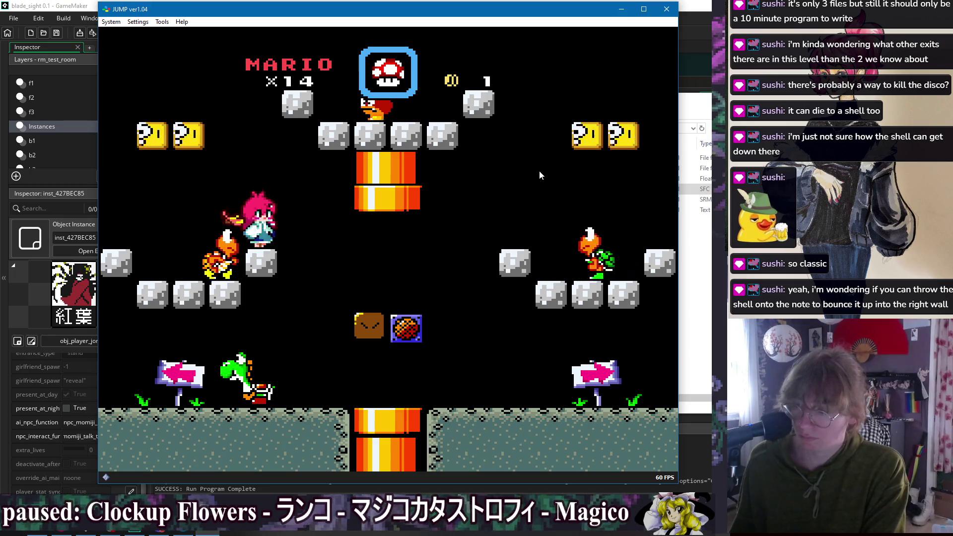
- Stomp the koopa, take its shell and carry it up into the overhead pipe
{"action": "key", "text": "z"}
{"action": "key", "text": "Left"}
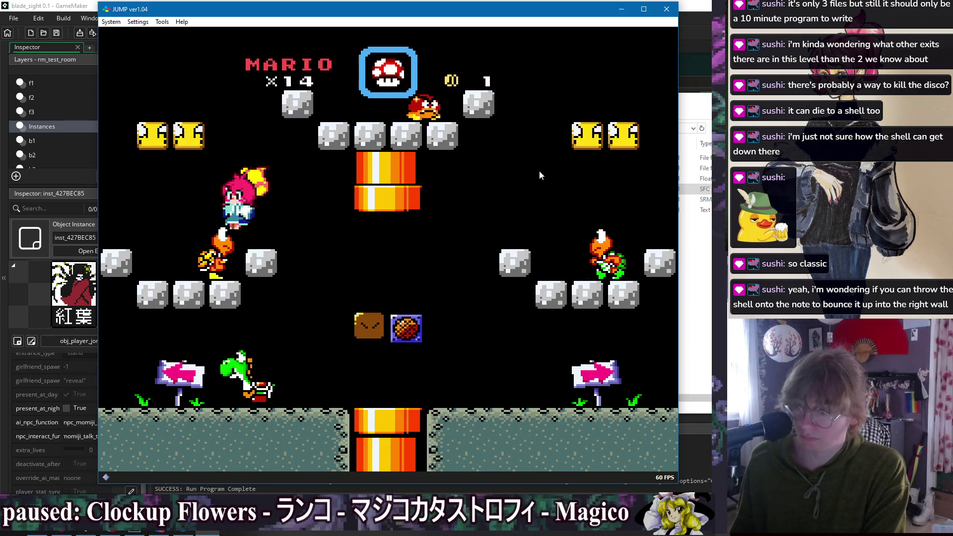
{"action": "key", "text": "z"}
{"action": "key", "text": "Right"}
{"action": "key", "text": "z"}
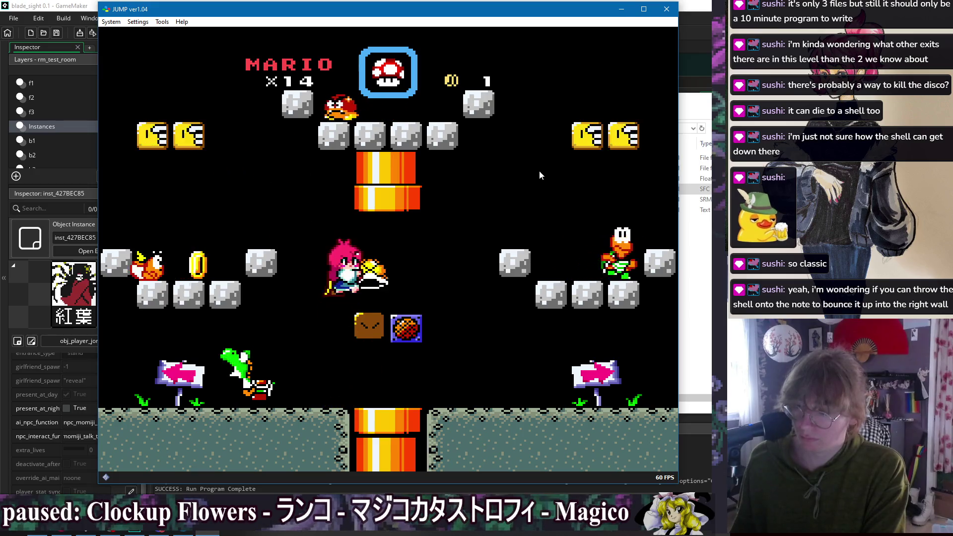
{"action": "key", "text": "z"}
{"action": "key", "text": "Up"}
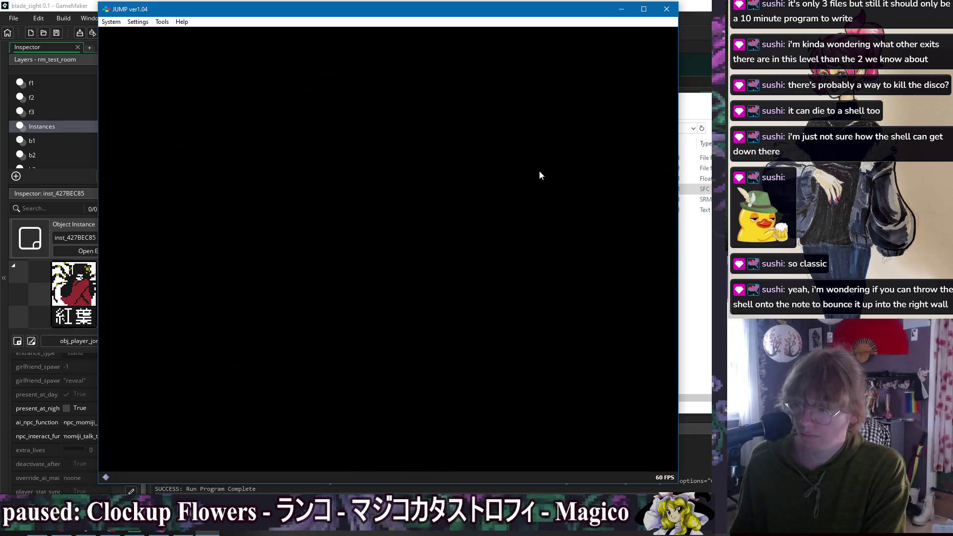
- Jump out of the pipe with the shell and enter the next pipe from its top
{"action": "key", "text": "z"}
{"action": "key", "text": "Right"}
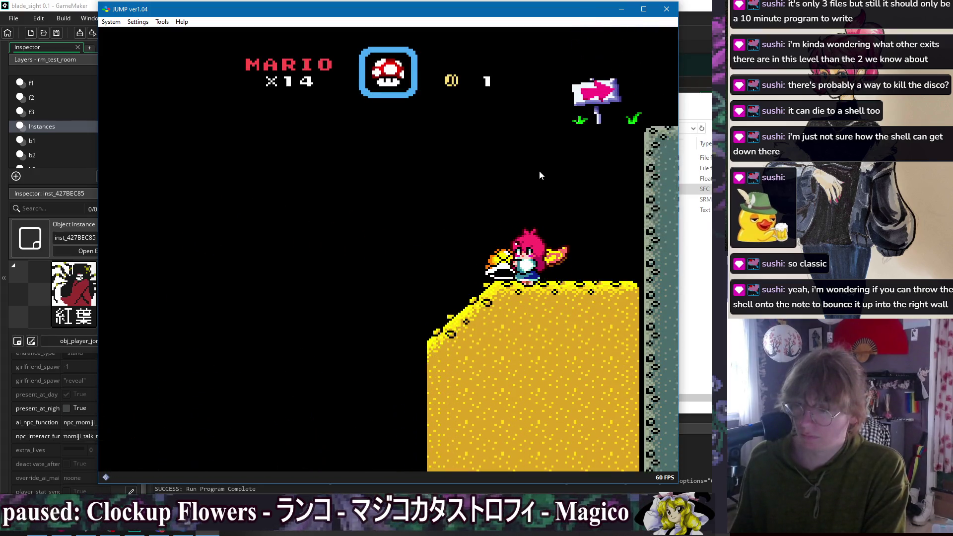
{"action": "key", "text": "z"}
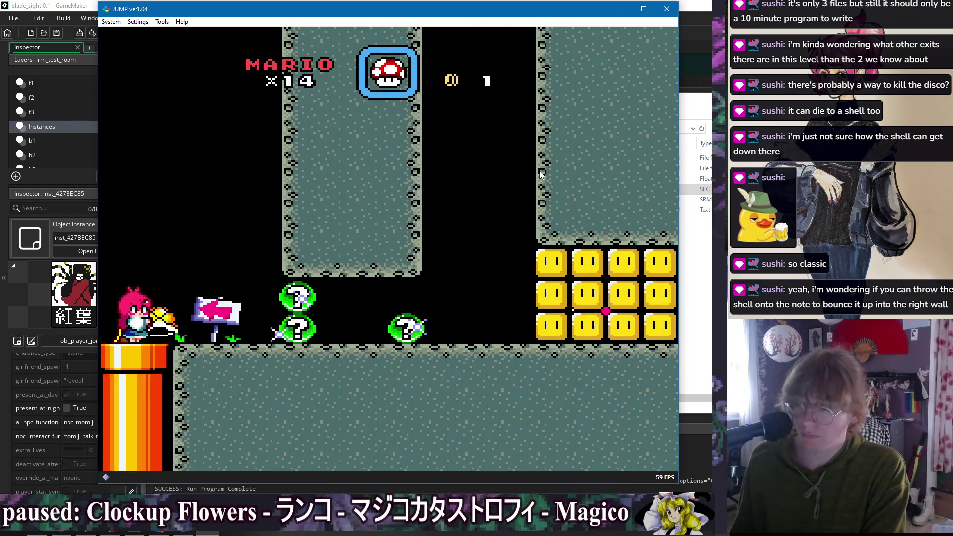
{"action": "key", "text": "Down"}
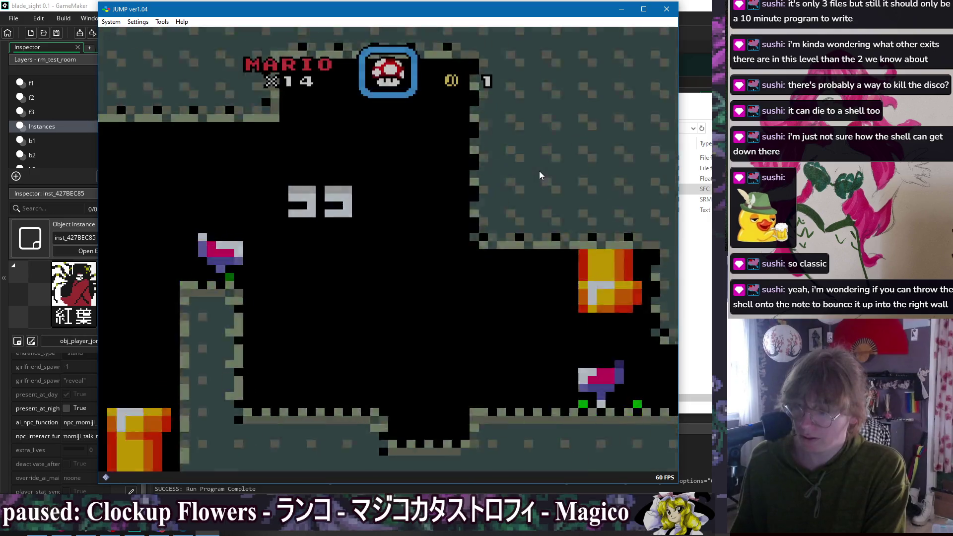
- Carry the shell right along the floor to the Pokey and throw it upward
{"action": "key", "text": "Right"}
{"action": "key", "text": "Right"}
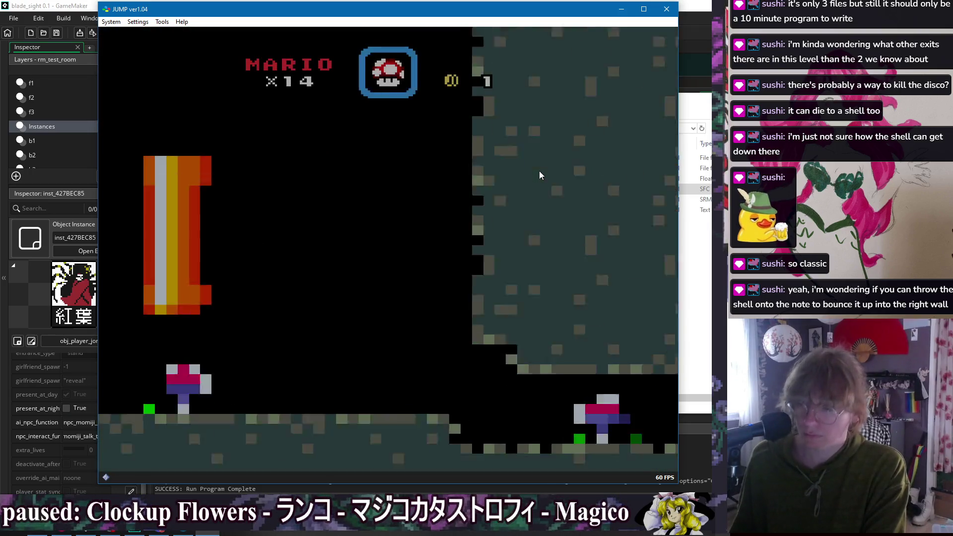
{"action": "key", "text": "Right"}
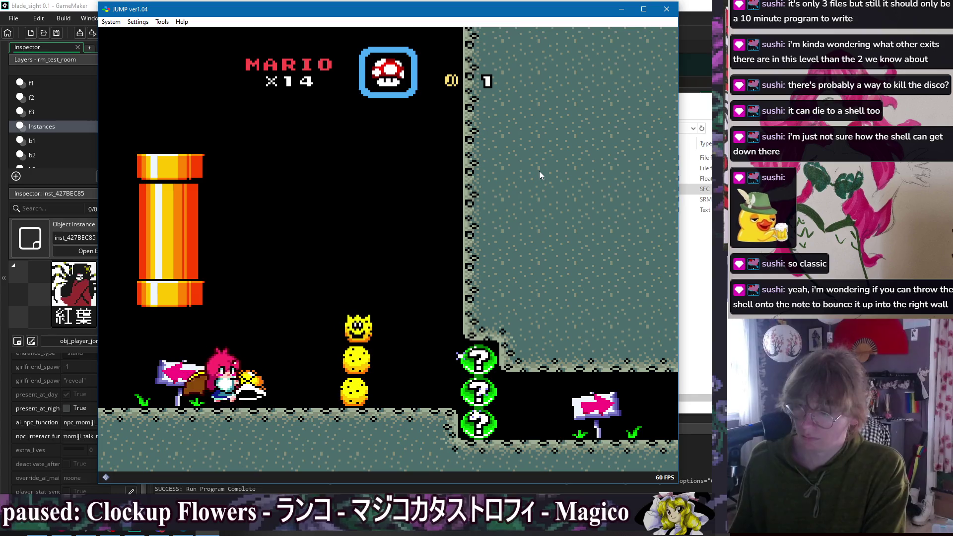
{"action": "key", "text": "Right"}
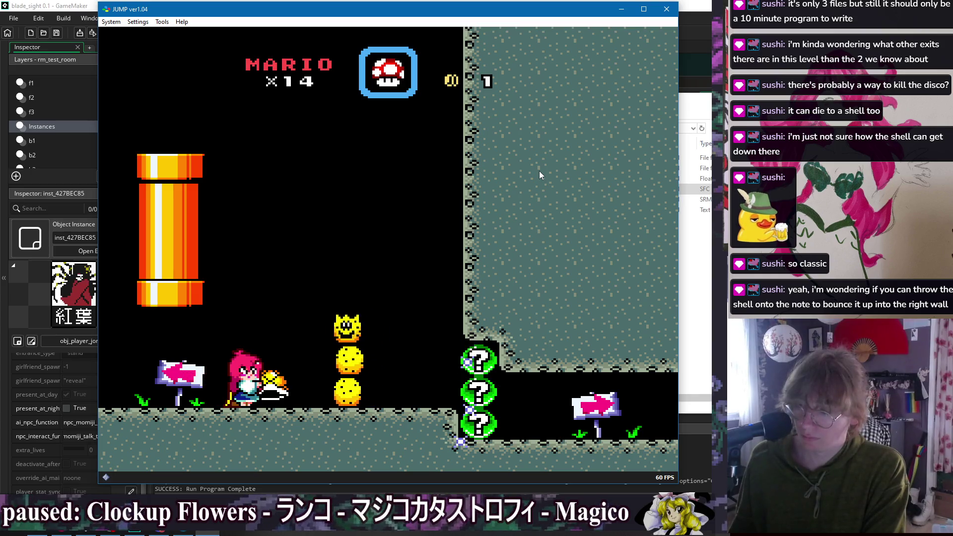
{"action": "key", "text": "Up"}
{"action": "key", "text": "space"}
{"action": "key", "text": "Left"}
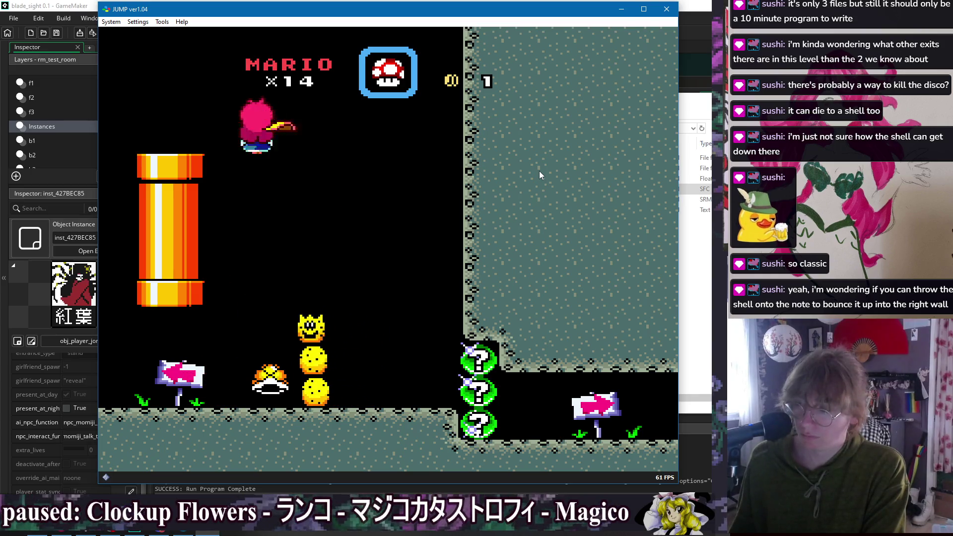
- Knock the shell off the Pokey, then drop down the pipe into the new room
{"action": "key", "text": "Right"}
{"action": "key", "text": "space"}
{"action": "key", "text": "Left"}
{"action": "key", "text": "Down"}
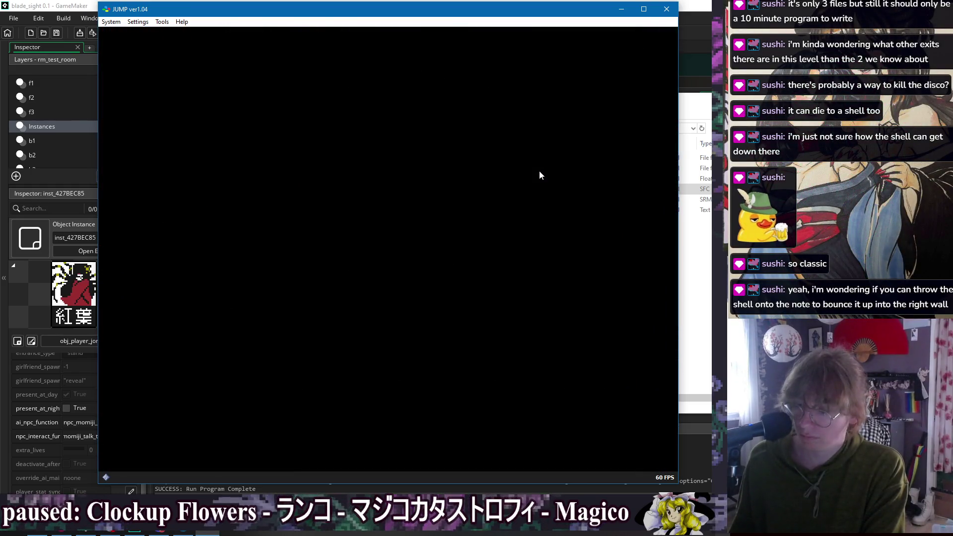
{"action": "key", "text": "Left"}
- Jump up to the left ledge, stomp the Koopa and take its shell
{"action": "key", "text": "Right"}
{"action": "key", "text": "space"}
{"action": "key", "text": "Left"}
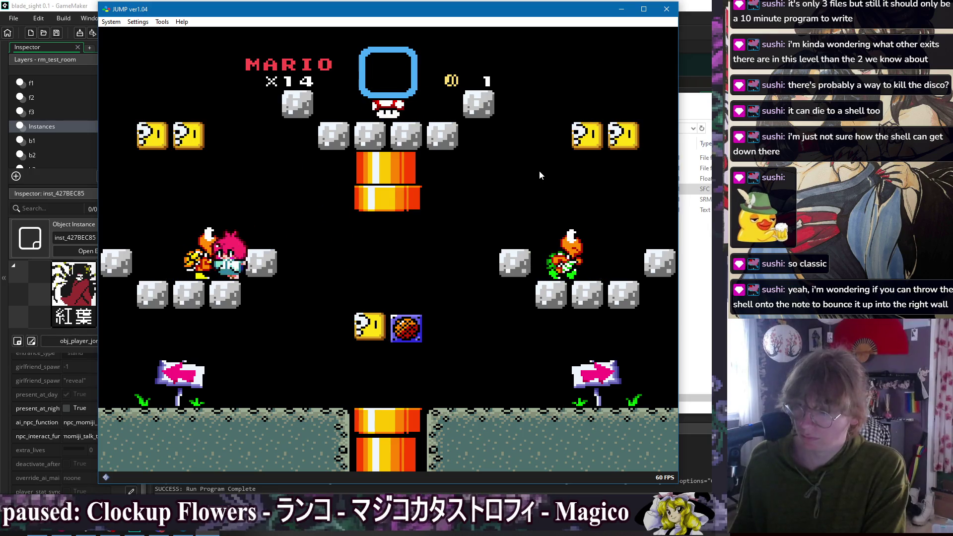
{"action": "key", "text": "Left"}
{"action": "key", "text": "space"}
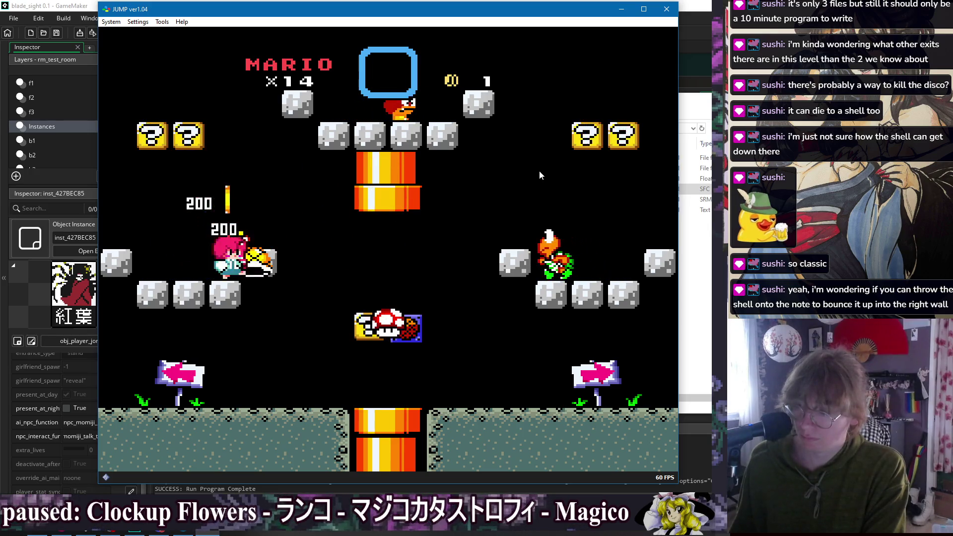
- Hit the block for the mushroom, grab it, then carry the shell up the ceiling pipe
{"action": "key", "text": "Right"}
{"action": "key", "text": "Left"}
{"action": "key", "text": "space"}
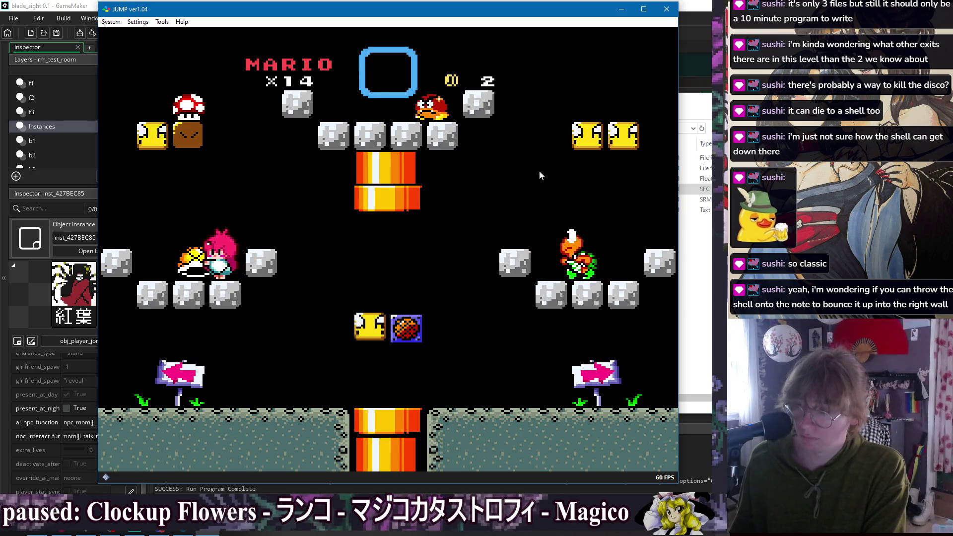
{"action": "key", "text": "Right"}
{"action": "key", "text": "space"}
{"action": "key", "text": "Right"}
{"action": "key", "text": "space"}
{"action": "key", "text": "Up"}
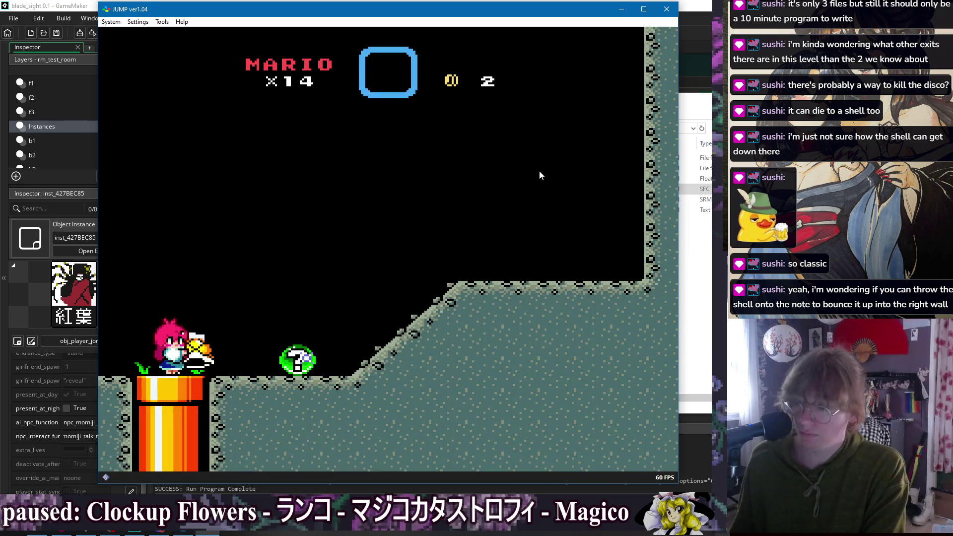
- Run right with the shell past the arrow sign and question blocks, bouncing off the note block
{"action": "key", "text": "space"}
{"action": "key", "text": "Right"}
{"action": "key", "text": "Left"}
{"action": "key", "text": "space"}
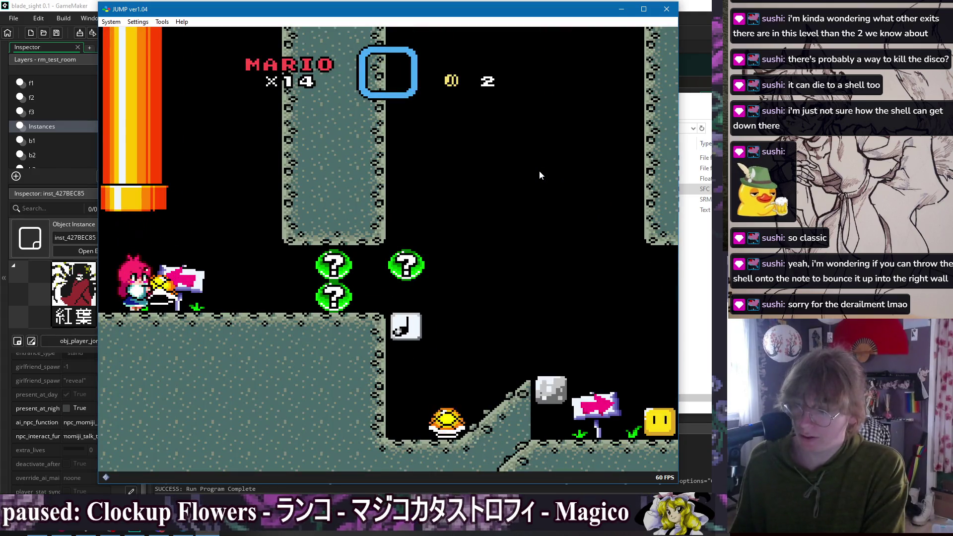
{"action": "key", "text": "Right"}
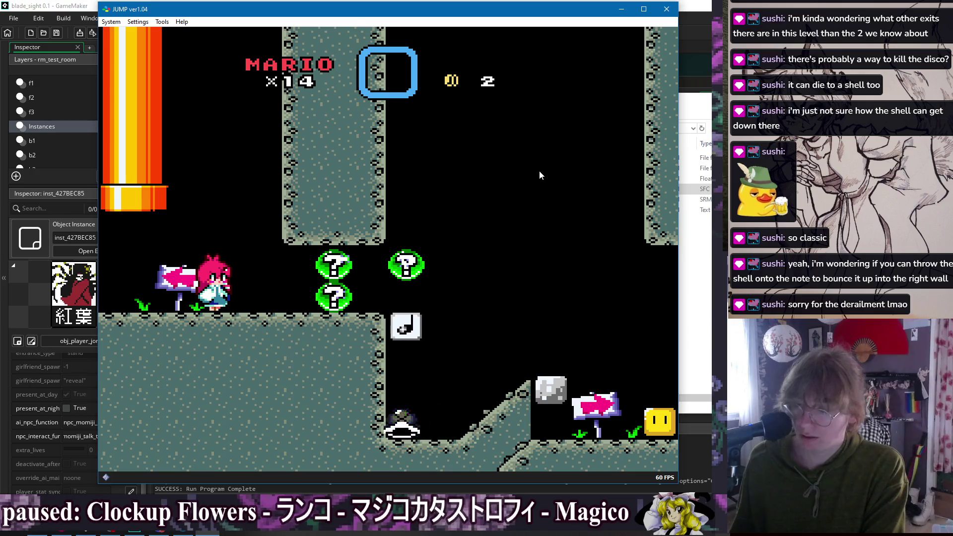
{"action": "key", "text": "Right"}
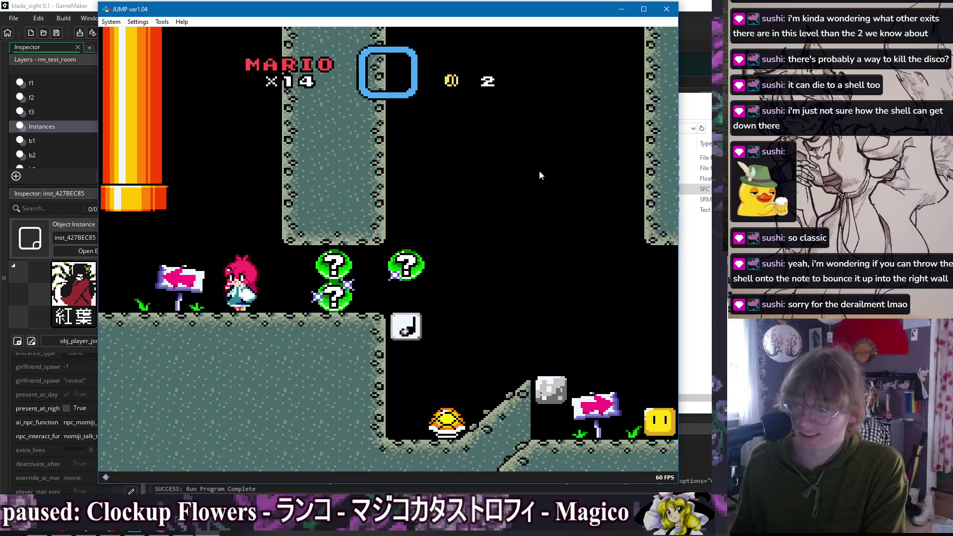
{"action": "key", "text": "Right"}
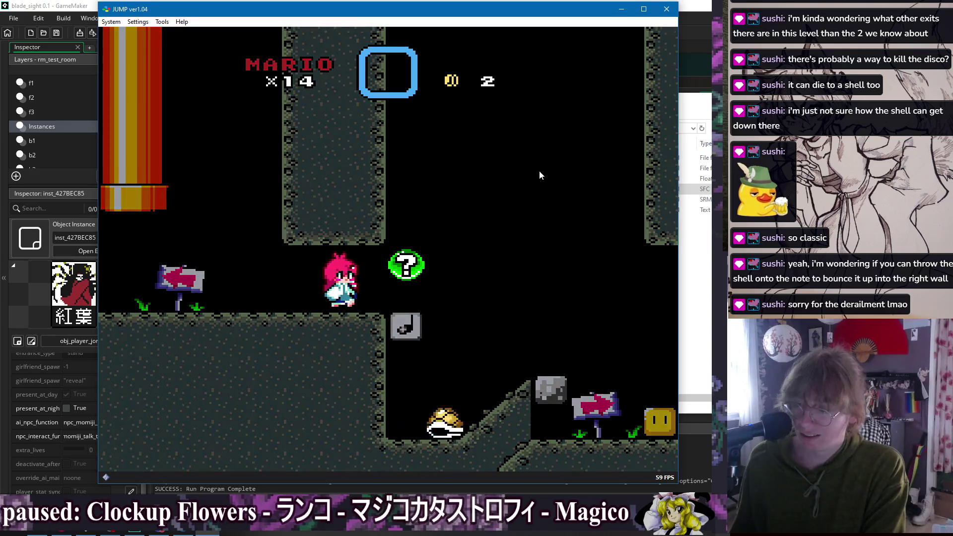
{"action": "key", "text": "Right"}
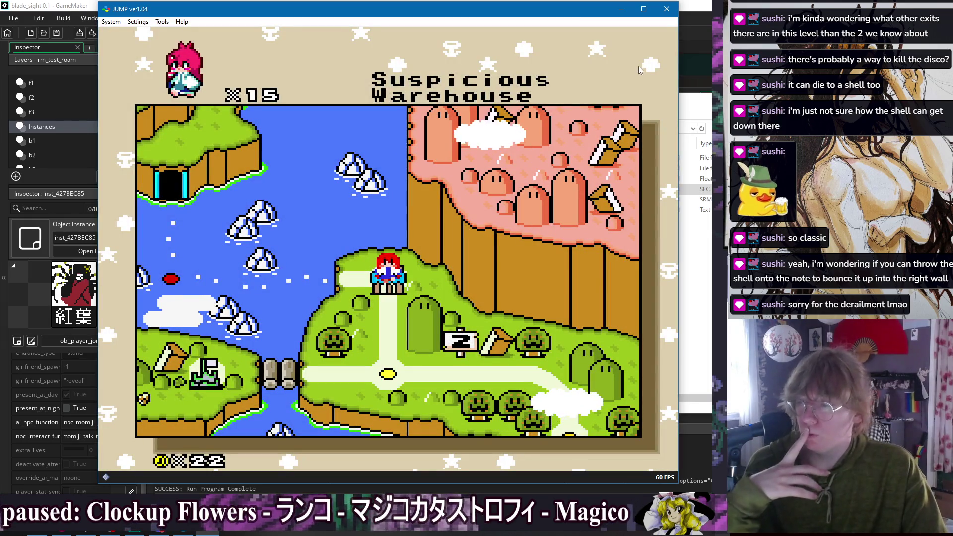
- Close the JUMP ver1.04 emulator window to return to GameMaker
{"action": "left_click", "coordinate": [668, 11]}
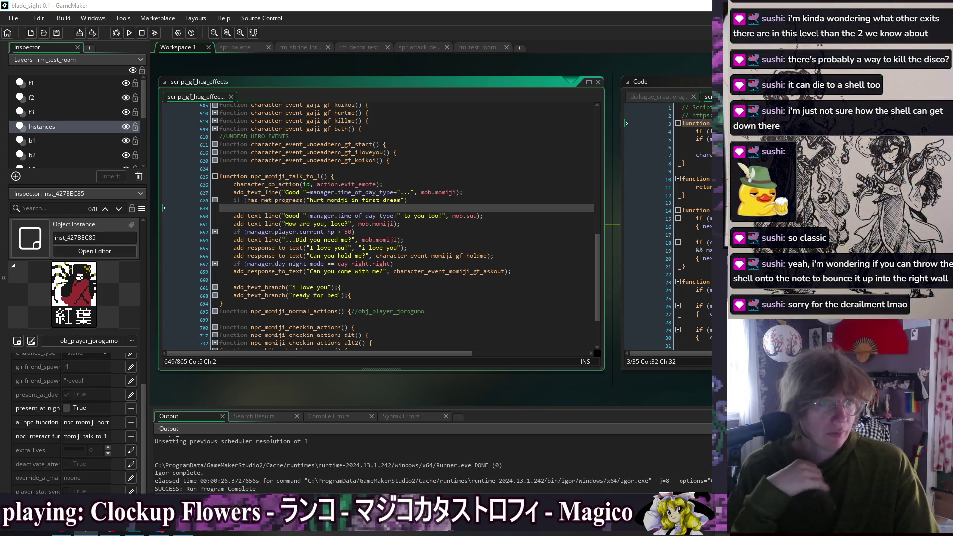
- Delete the leftover manager prefix on line 627 of npc_momiji_talk_to_1
{"action": "left_click", "coordinate": [390, 212]}
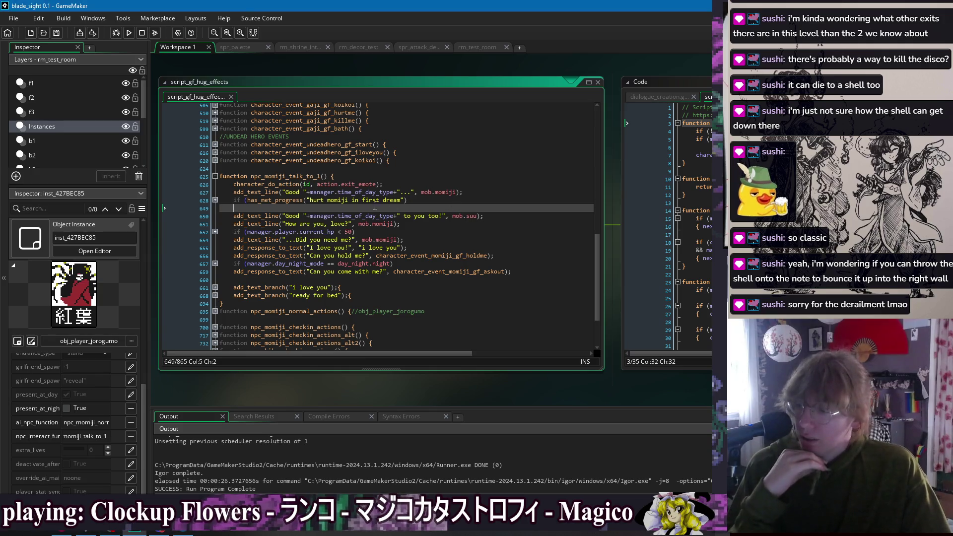
{"action": "left_click", "coordinate": [340, 184]}
{"action": "left_click", "coordinate": [372, 205]}
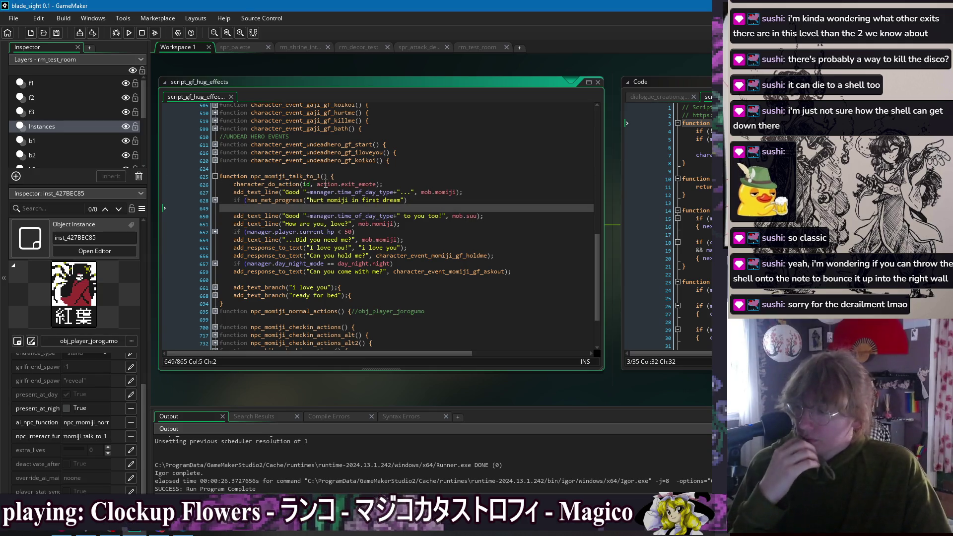
{"action": "left_click", "coordinate": [372, 179]}
{"action": "left_click", "coordinate": [312, 184]}
{"action": "type", "text": "character_id_memory"}
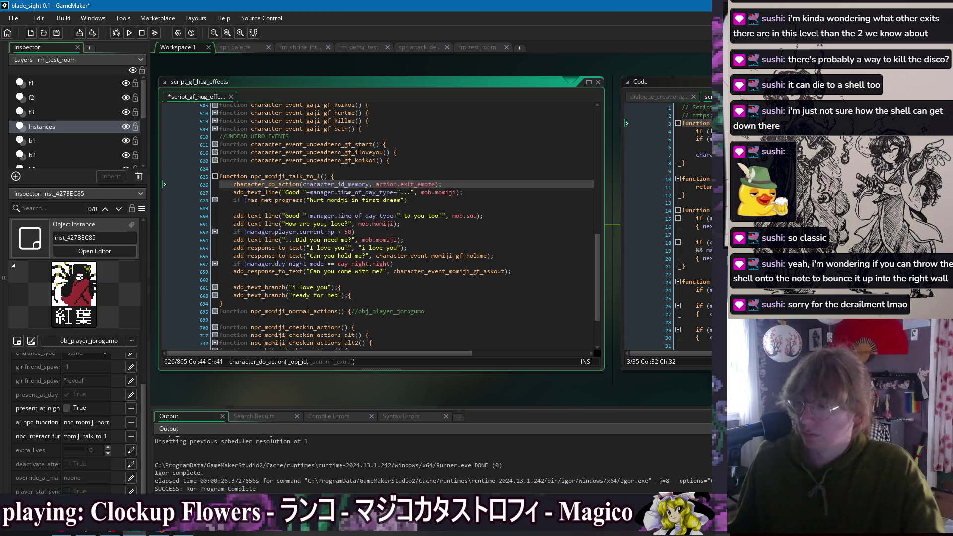
{"action": "double_click", "coordinate": [318, 191]}
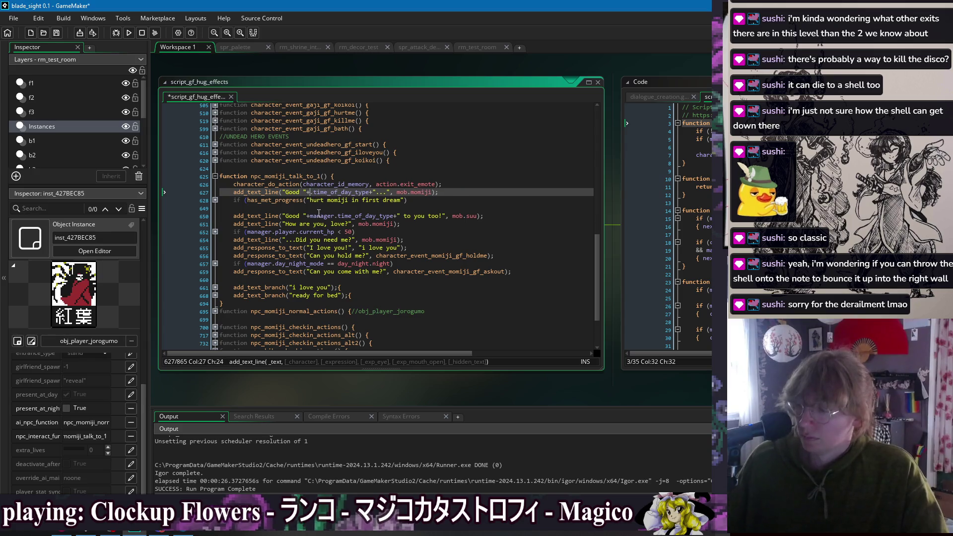
{"action": "key", "text": "Delete"}
- Select the manager references on lines 650, 652 and 657, then expand the folded dialogue branches
{"action": "left_click", "coordinate": [322, 216]}
{"action": "double_click", "coordinate": [259, 232]}
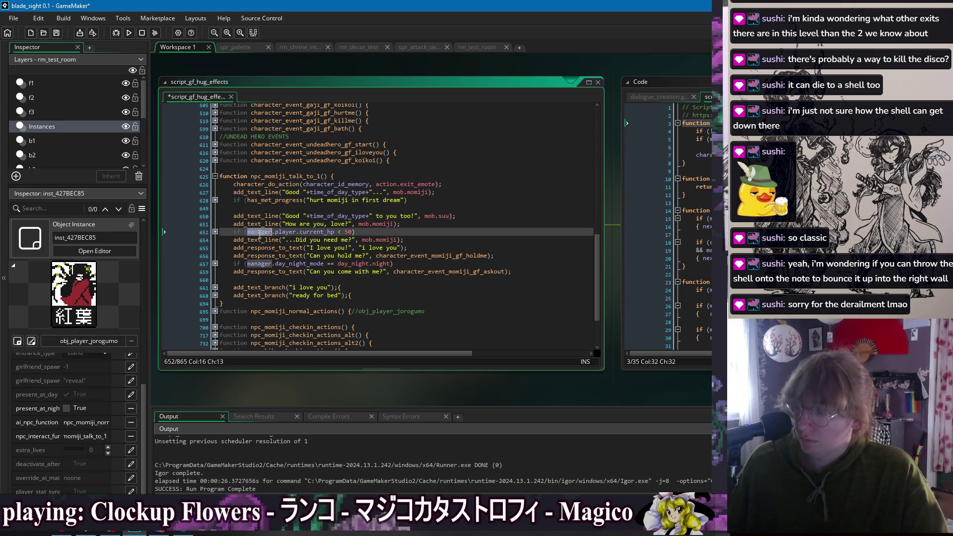
{"action": "double_click", "coordinate": [265, 263]}
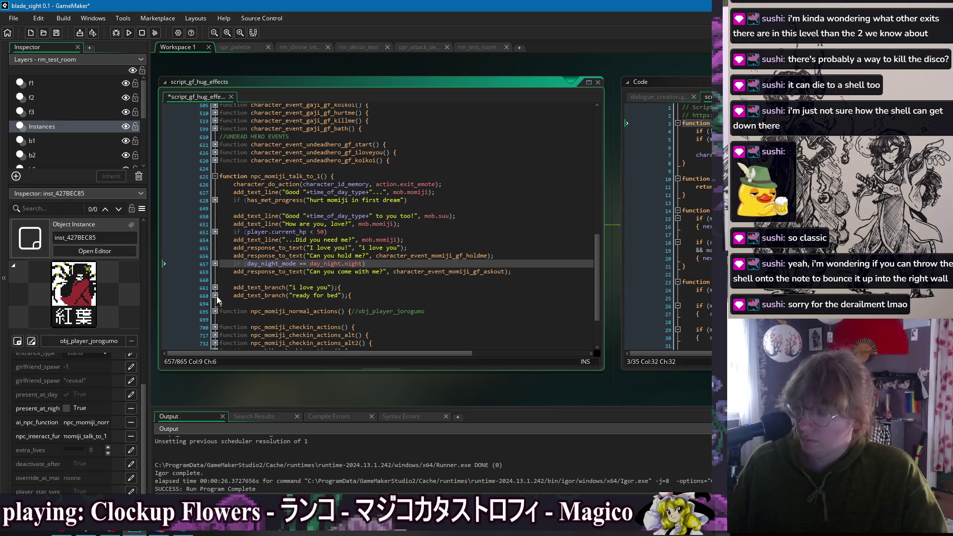
{"action": "left_click", "coordinate": [215, 295]}
{"action": "left_click", "coordinate": [215, 287]}
{"action": "scroll", "coordinate": [372, 267], "scroll_direction": "down", "scroll_amount": 4}
- Replace id with character_id_memory in the hug action on line 671
{"action": "left_click", "coordinate": [350, 268]}
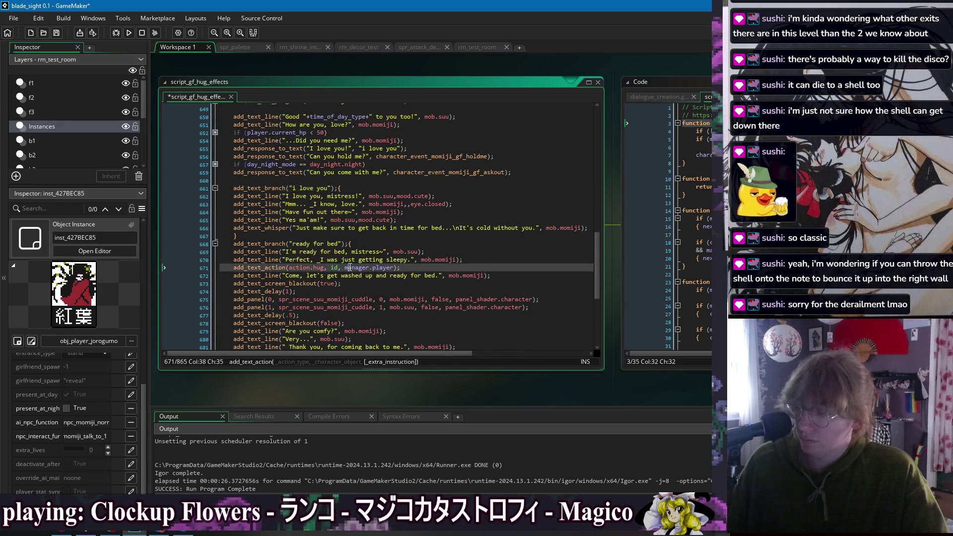
{"action": "double_click", "coordinate": [334, 267]}
{"action": "type", "text": "character_id_memory"}
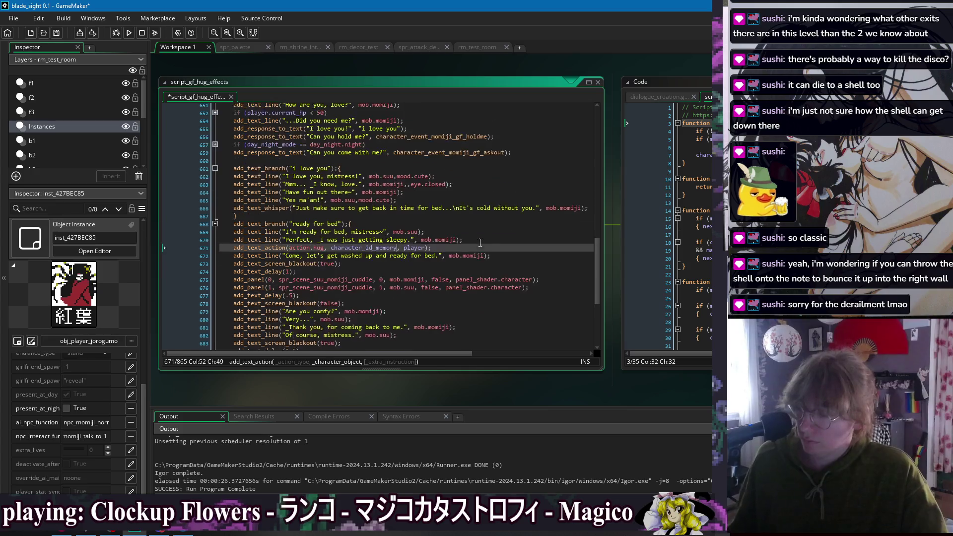
- Expand the folded blocks at lines 685, 657, 652 and 628
{"action": "scroll", "coordinate": [322, 262], "scroll_direction": "down", "scroll_amount": 4}
{"action": "left_click", "coordinate": [215, 280]}
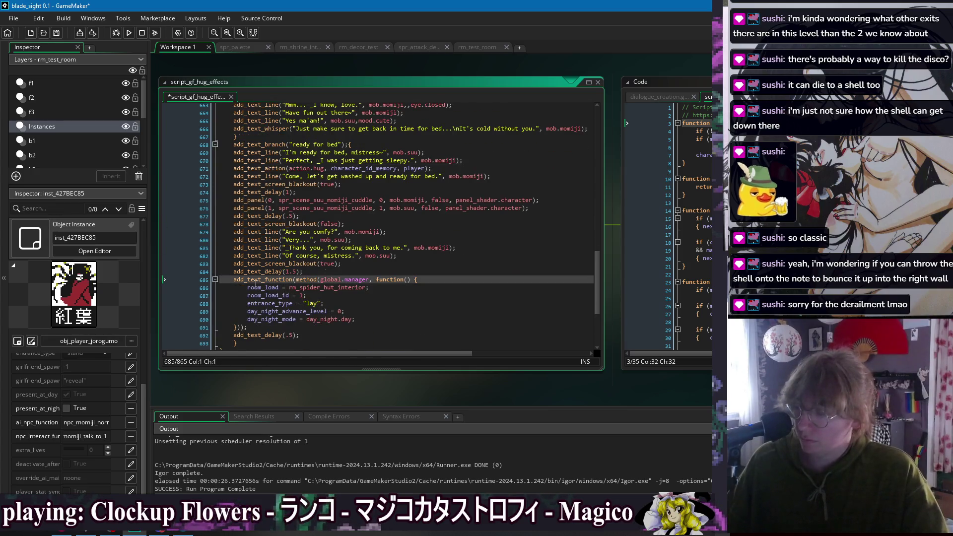
{"action": "scroll", "coordinate": [221, 204], "scroll_direction": "up", "scroll_amount": 3}
{"action": "left_click", "coordinate": [215, 144]}
{"action": "scroll", "coordinate": [218, 149], "scroll_direction": "up", "scroll_amount": 1}
{"action": "left_click", "coordinate": [215, 148]}
{"action": "left_click", "coordinate": [215, 115]}
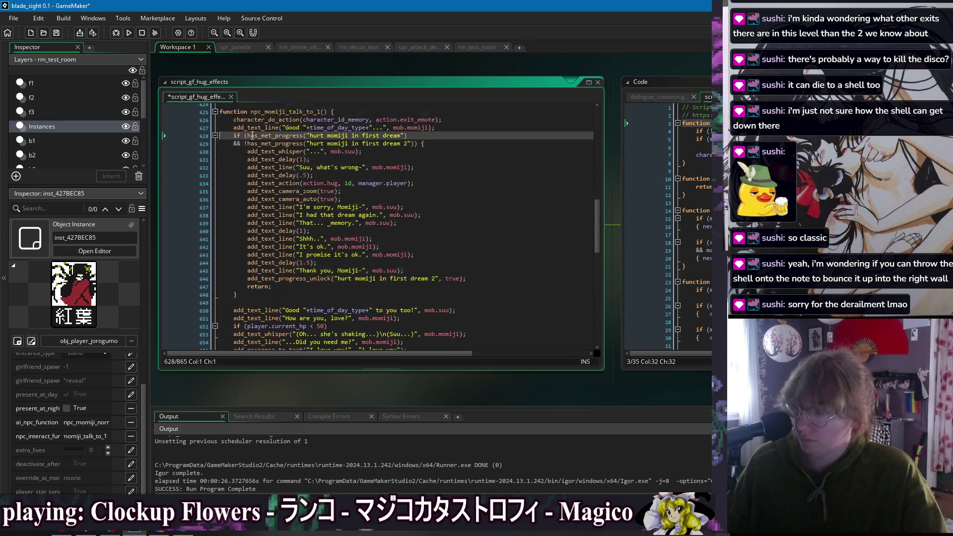
{"action": "scroll", "coordinate": [371, 209], "scroll_direction": "up", "scroll_amount": 2}
- Check the manager and id arguments of the hug action on line 634 and save the script
{"action": "double_click", "coordinate": [373, 204]}
{"action": "double_click", "coordinate": [348, 204]}
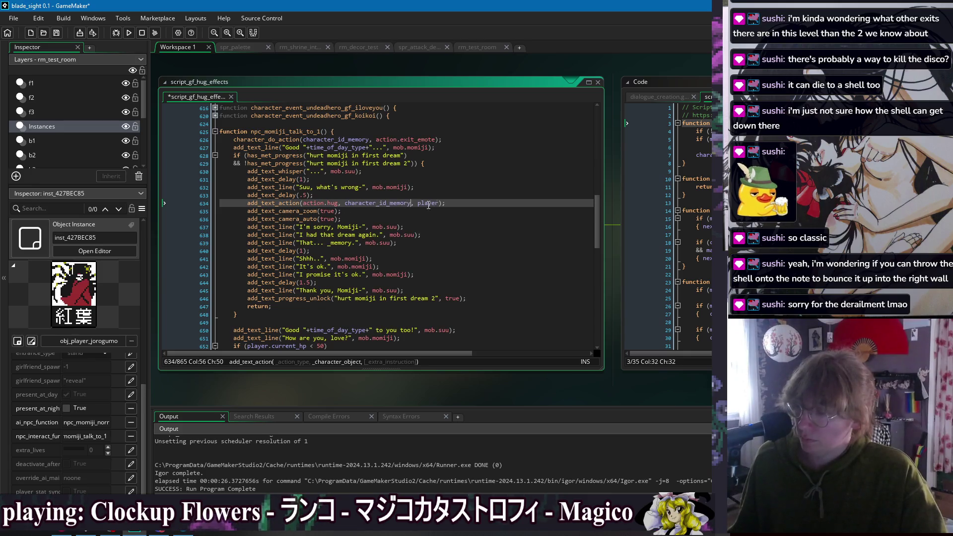
{"action": "left_click", "coordinate": [462, 196]}
{"action": "key", "text": "Down"}
{"action": "key", "text": "Down"}
{"action": "key", "text": "Down"}
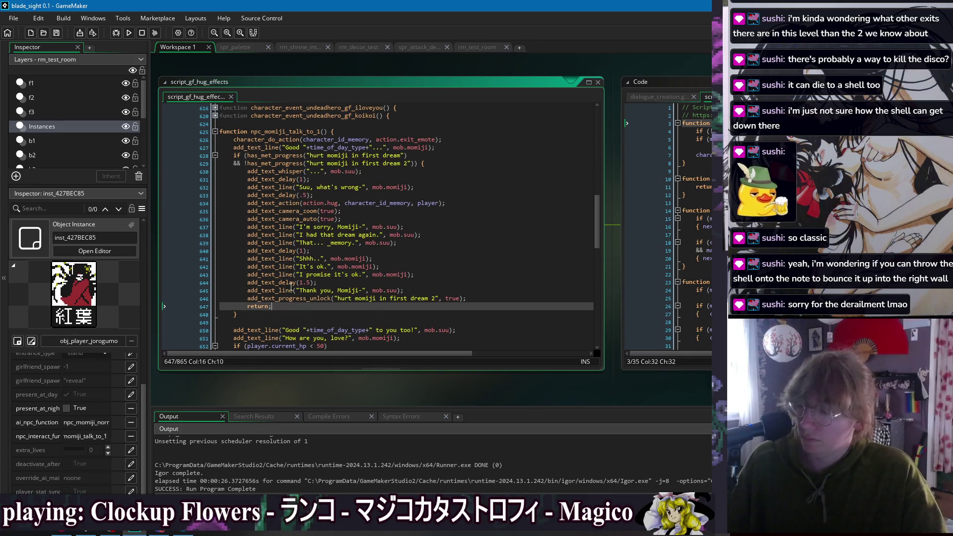
{"action": "scroll", "coordinate": [347, 258], "scroll_direction": "down", "scroll_amount": 3}
{"action": "key", "text": "ctrl+s"}
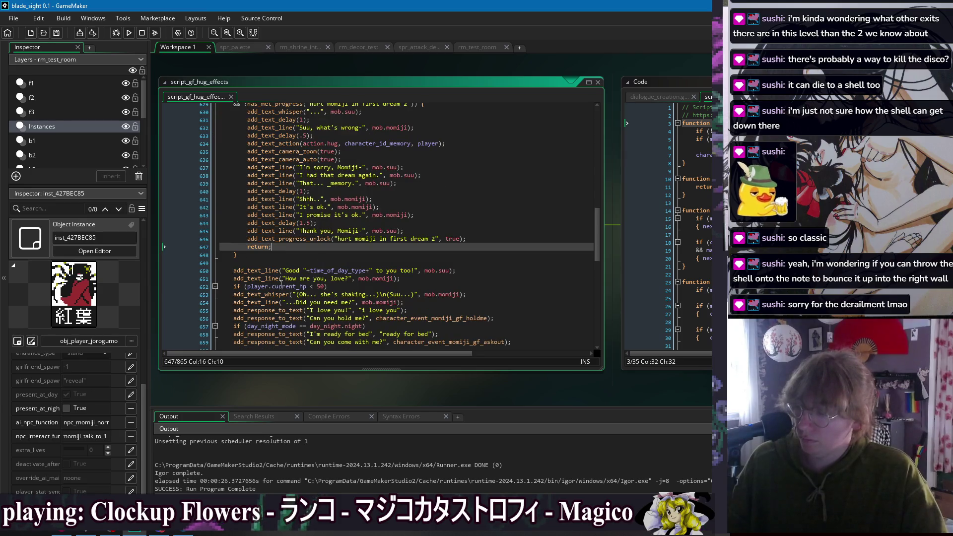
- Collapse the dream, low-health and night-only if-blocks at lines 628, 652 and 657
{"action": "scroll", "coordinate": [380, 273], "scroll_direction": "up", "scroll_amount": 2}
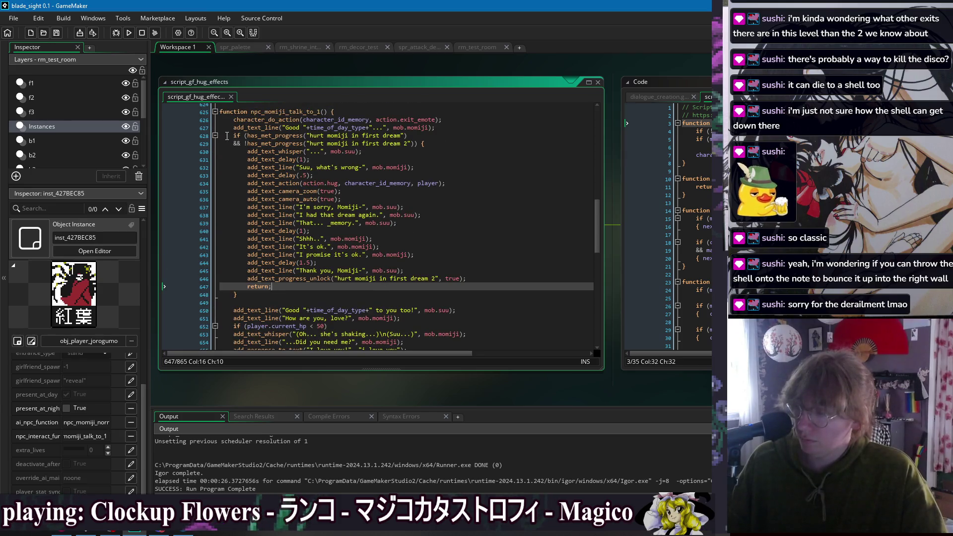
{"action": "left_click", "coordinate": [483, 169]}
{"action": "scroll", "coordinate": [397, 184], "scroll_direction": "down", "scroll_amount": 13}
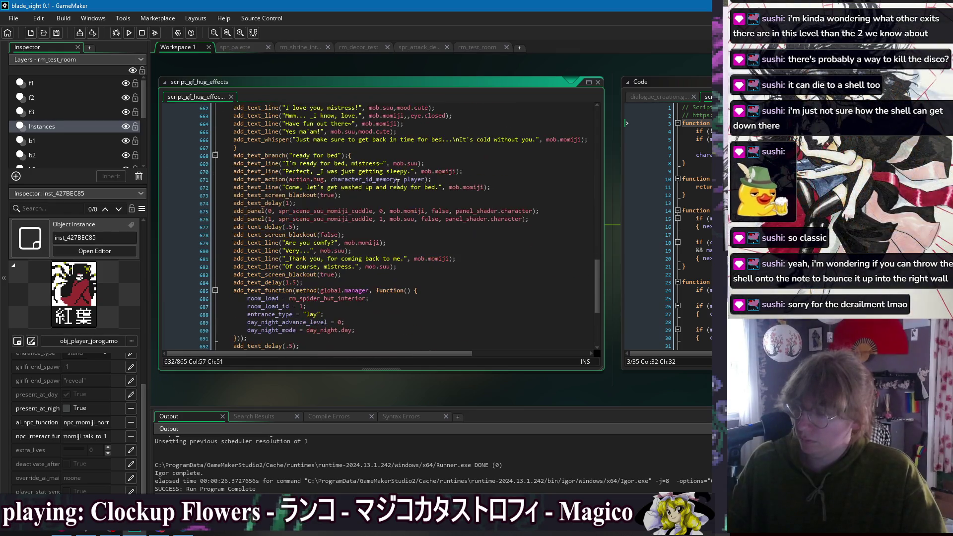
{"action": "scroll", "coordinate": [398, 183], "scroll_direction": "up", "scroll_amount": 20}
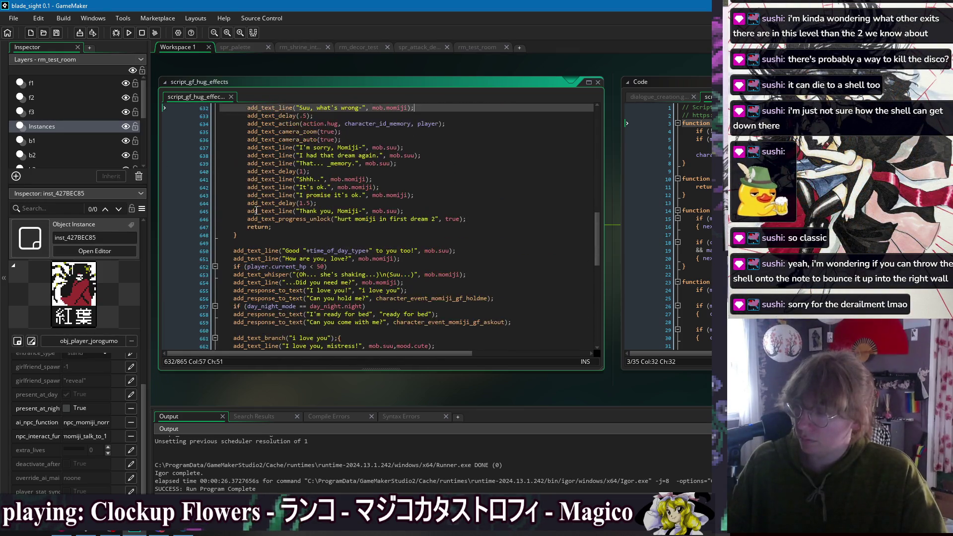
{"action": "left_click", "coordinate": [215, 175]}
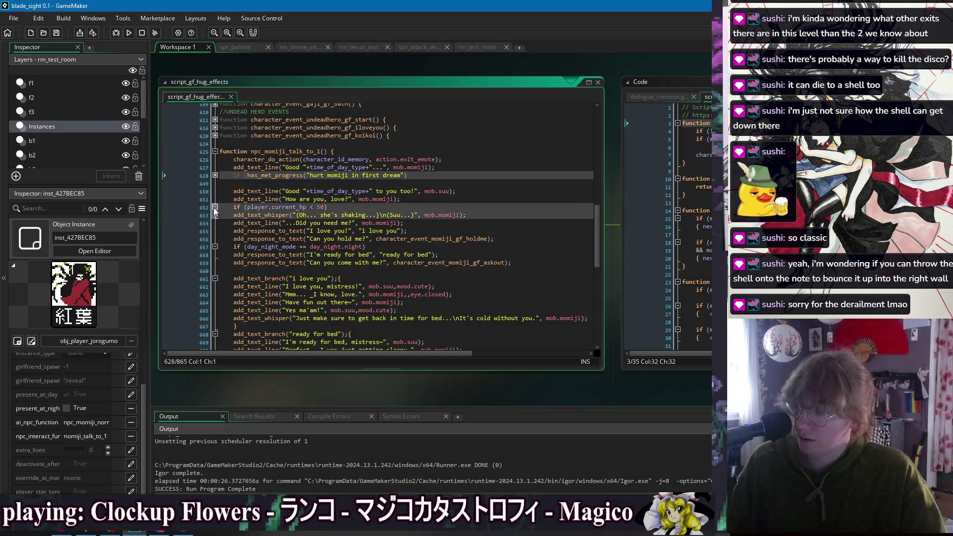
{"action": "left_click", "coordinate": [215, 207]}
{"action": "left_click", "coordinate": [215, 238]}
- Fold the 'i love you' and 'ready for bed' branches and select character_id_memory on line 626
{"action": "left_click", "coordinate": [215, 263]}
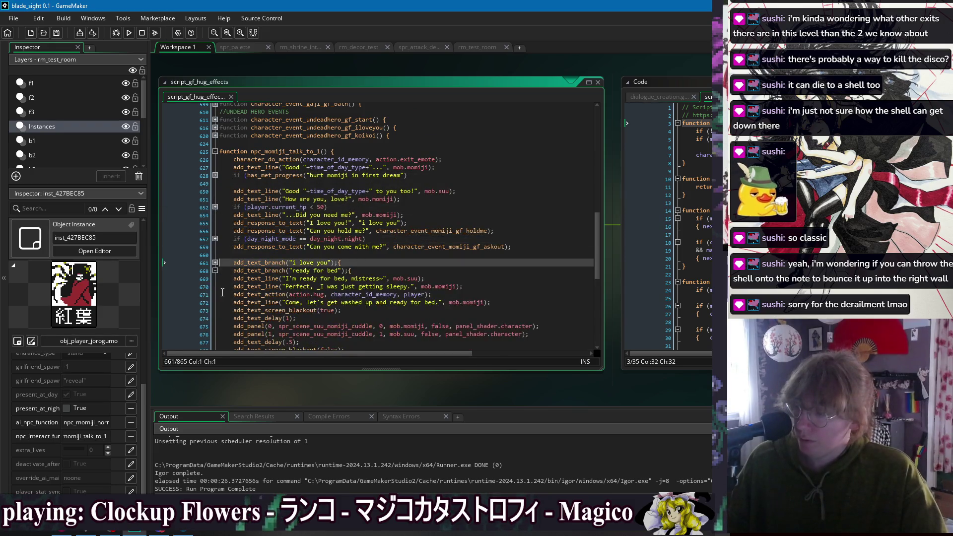
{"action": "left_click", "coordinate": [215, 270]}
{"action": "left_click", "coordinate": [215, 271]}
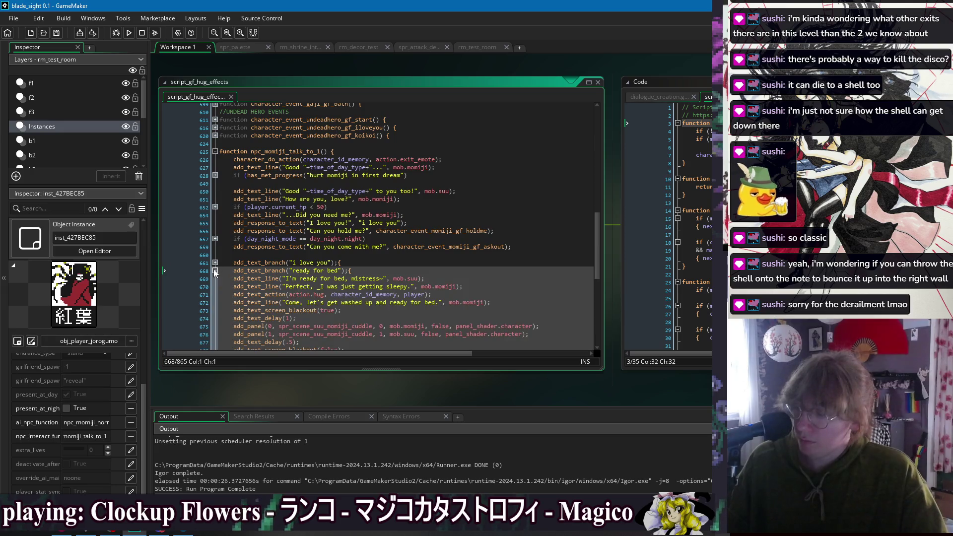
{"action": "left_click", "coordinate": [215, 270]}
{"action": "double_click", "coordinate": [370, 159]}
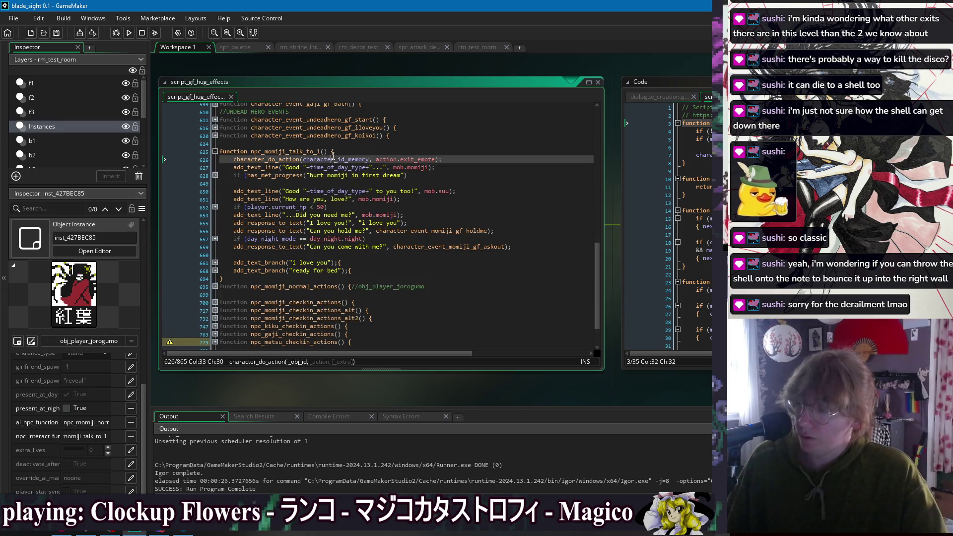
{"action": "left_click", "coordinate": [371, 152]}
{"action": "right_click", "coordinate": [348, 71]}
- Type character_id_memory before special_prompt.interaction() on line 452 of obj_game_manager's Draw GUI code
{"action": "mouse_move", "coordinate": [355, 84]}
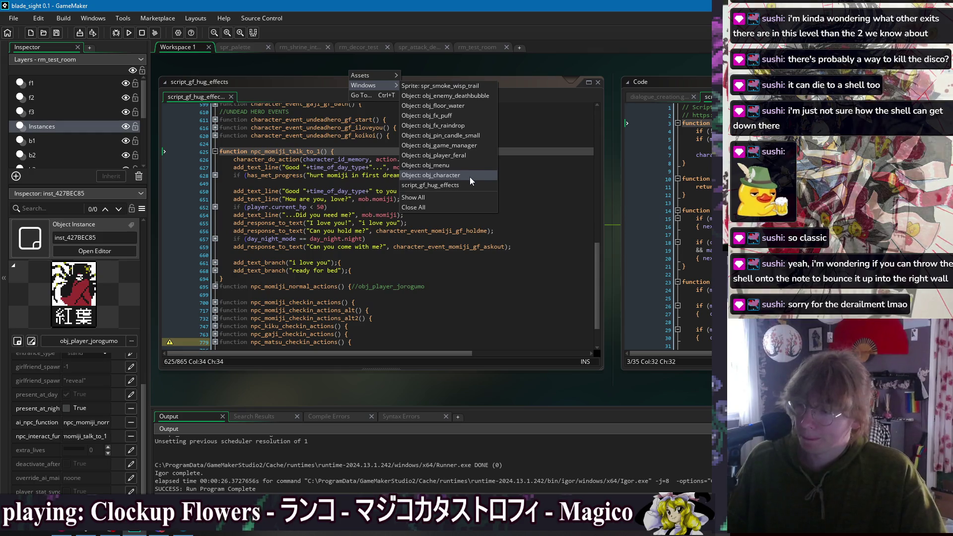
{"action": "left_click", "coordinate": [456, 175]}
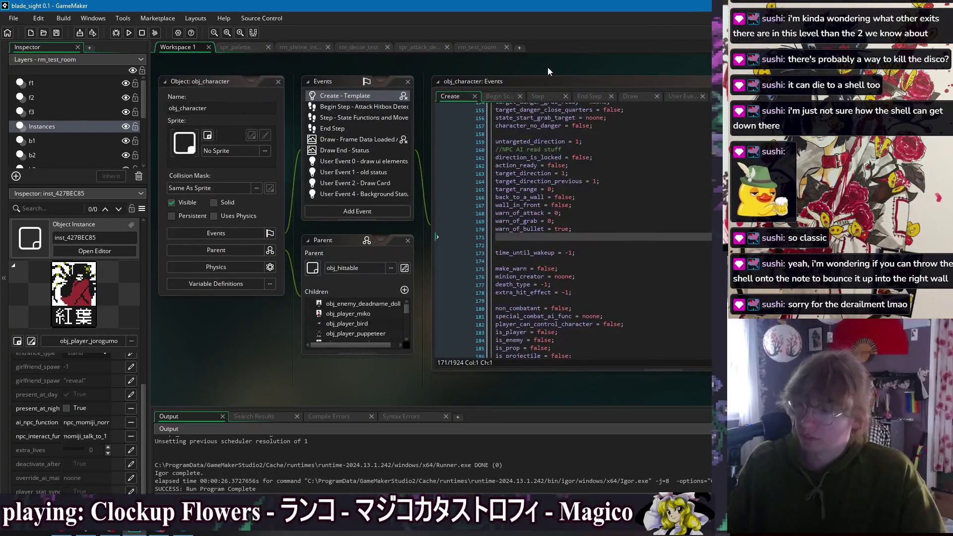
{"action": "right_click", "coordinate": [307, 74]}
{"action": "mouse_move", "coordinate": [322, 89]}
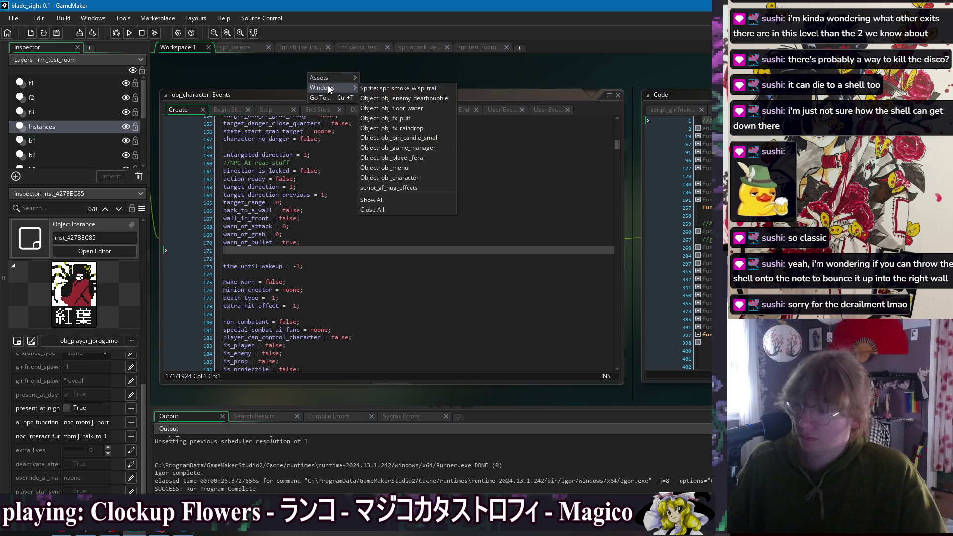
{"action": "left_click", "coordinate": [424, 149]}
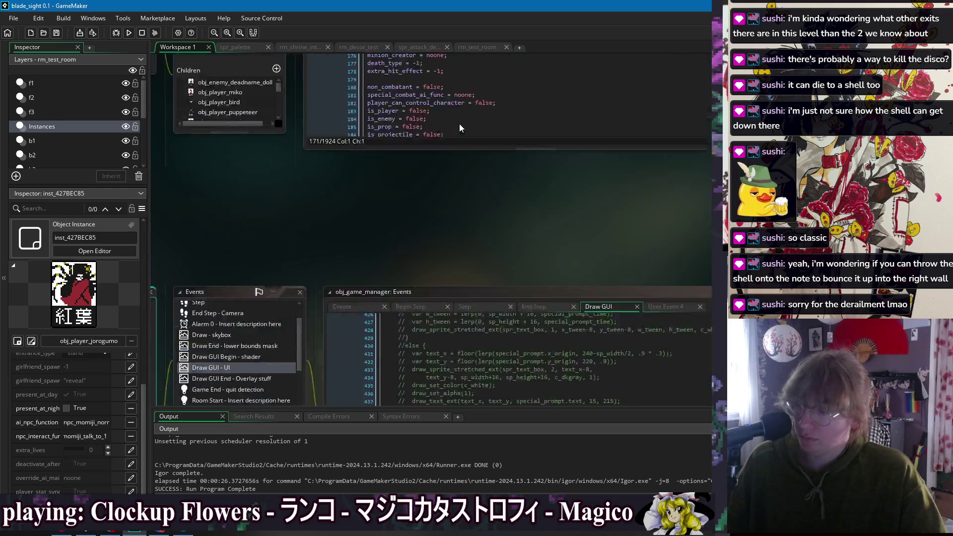
{"action": "left_click", "coordinate": [338, 302]}
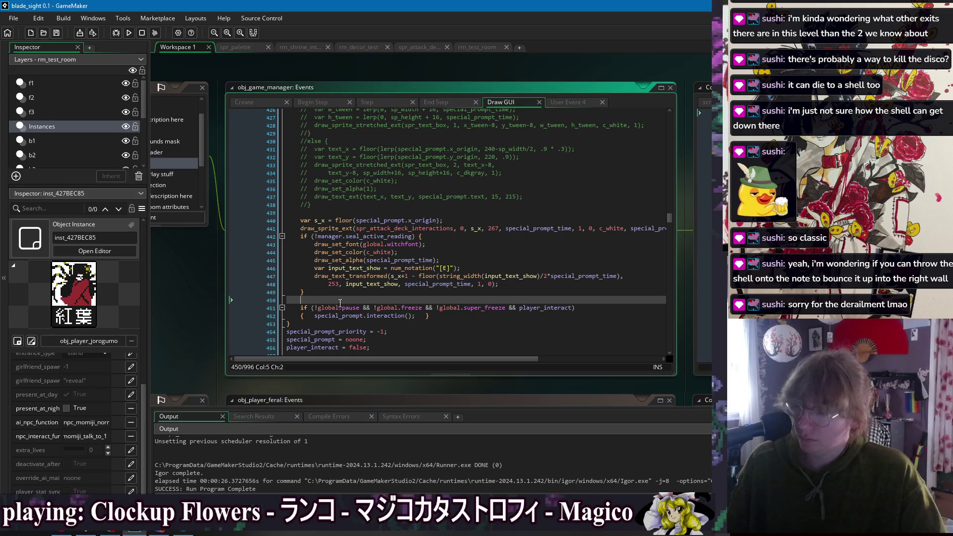
{"action": "left_click", "coordinate": [315, 316]}
{"action": "type", "text": "character_id_memory"}
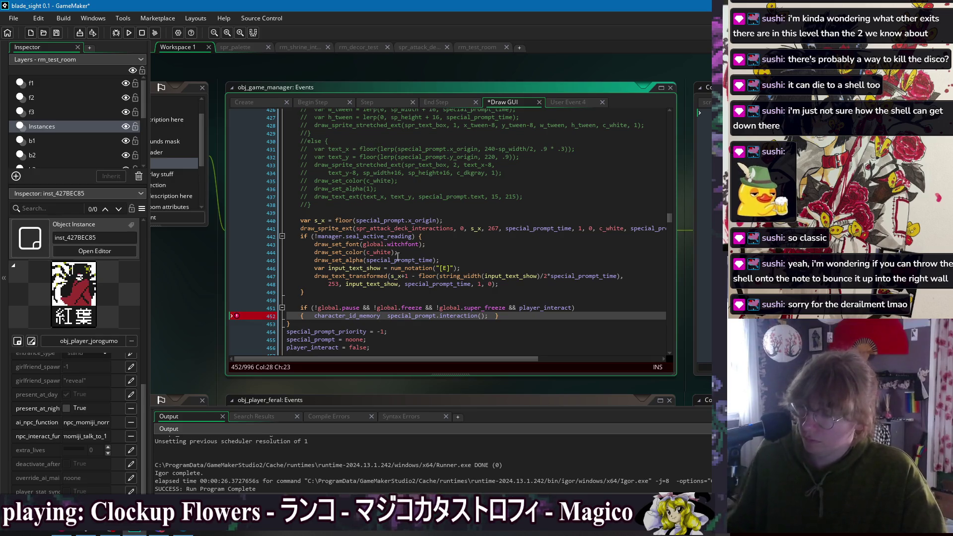
- Switch back to the script_gf_hug_effects code window
{"action": "right_click", "coordinate": [199, 268]}
{"action": "mouse_move", "coordinate": [204, 281]}
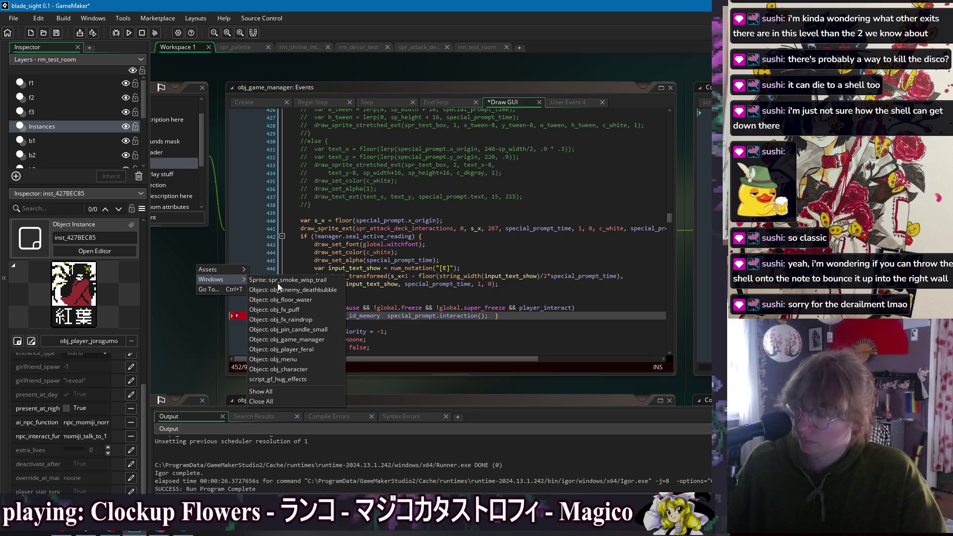
{"action": "left_click", "coordinate": [308, 377]}
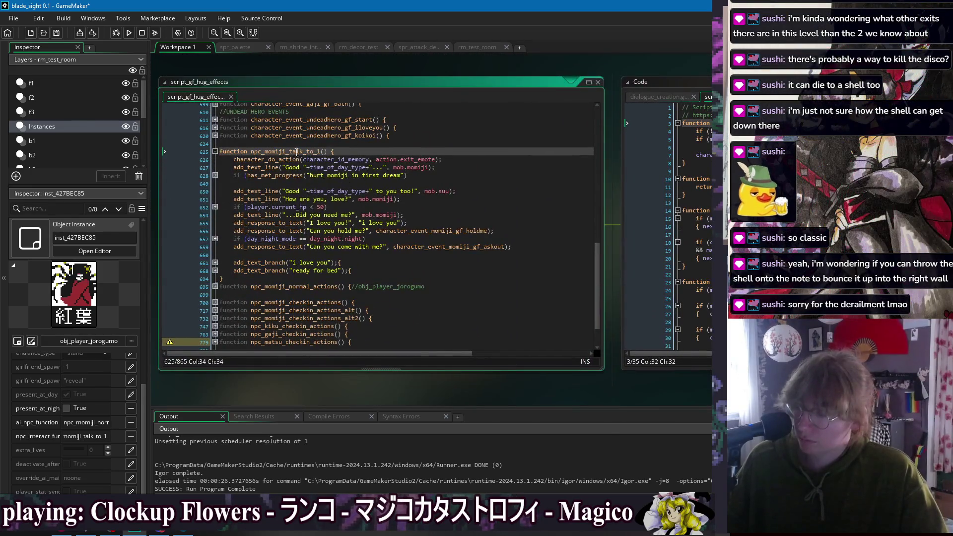
- Go to obj_character's Begin Step and select the show_input_prompt call on line 153
{"action": "right_click", "coordinate": [303, 67]}
{"action": "mouse_move", "coordinate": [315, 79]}
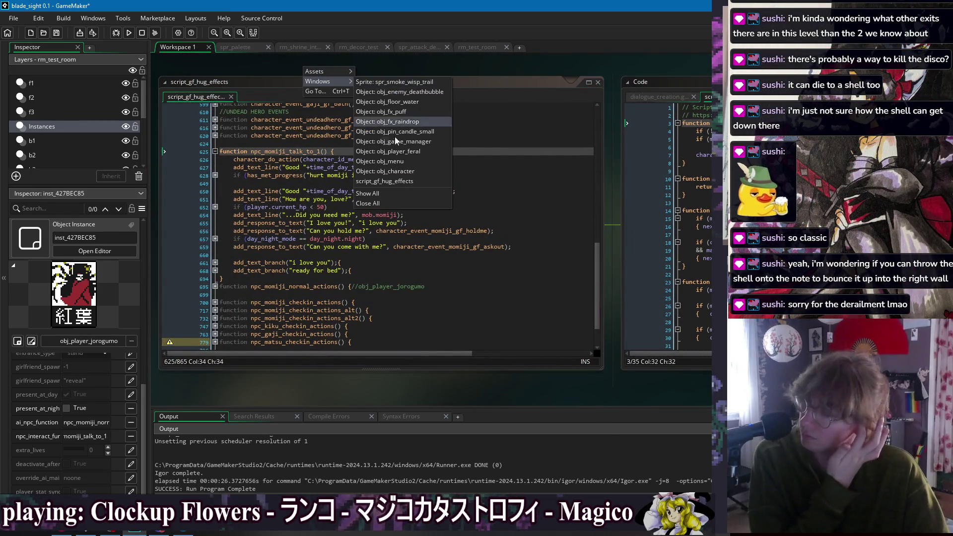
{"action": "left_click", "coordinate": [406, 172]}
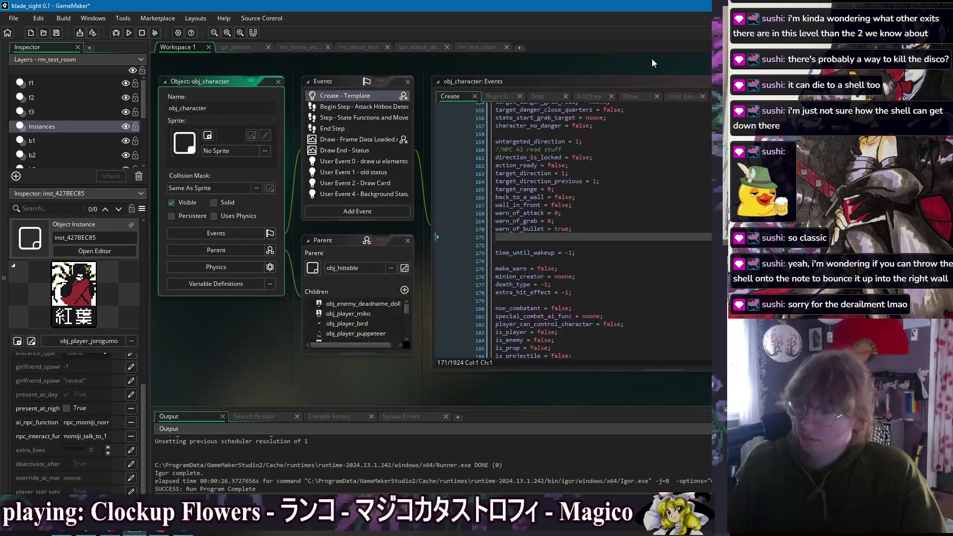
{"action": "left_click", "coordinate": [310, 104]}
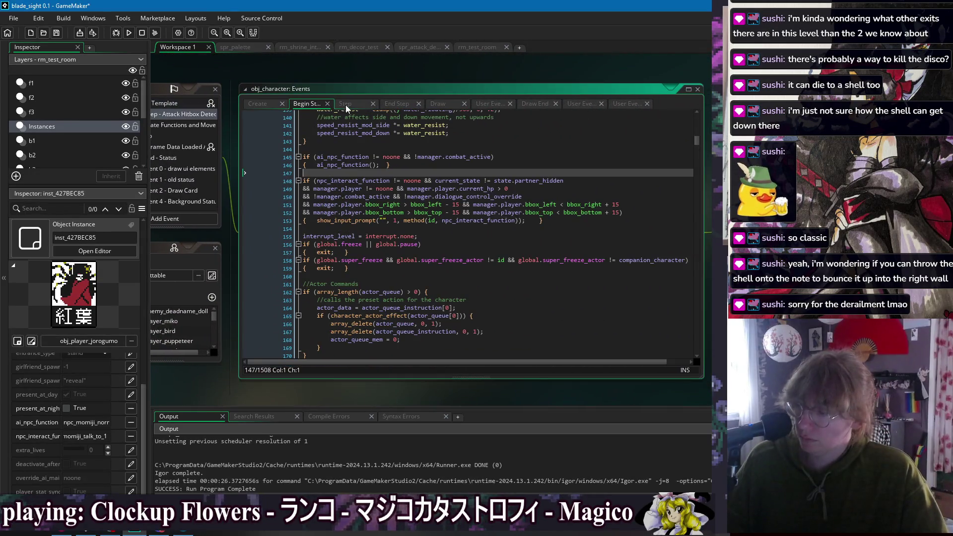
{"action": "left_click", "coordinate": [408, 228]}
{"action": "left_click", "coordinate": [417, 221]}
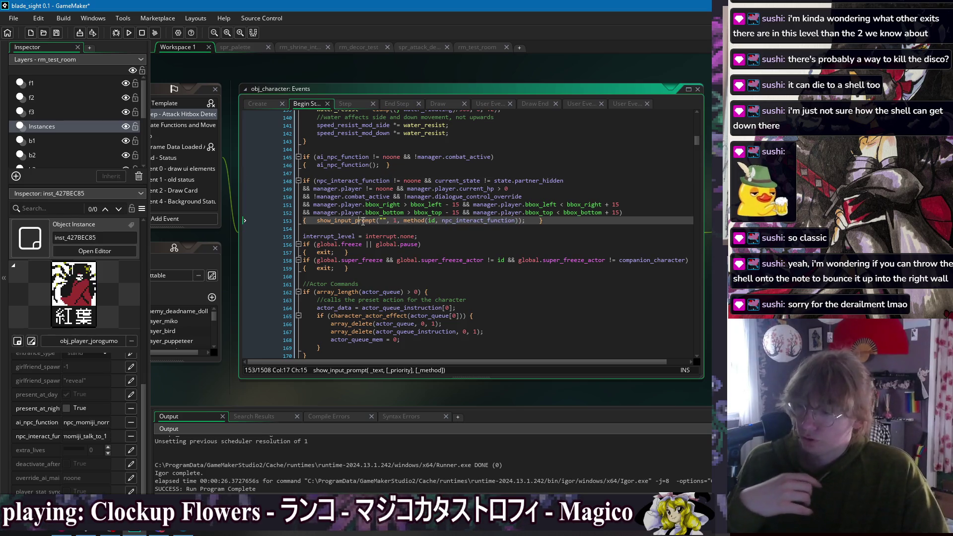
{"action": "left_click_drag", "start_coordinate": [399, 223], "coordinate": [362, 221]}
- Jump to the show_input_prompt definition with F12 and expand special_prompt to reveal origin_object
{"action": "key", "text": "F12"}
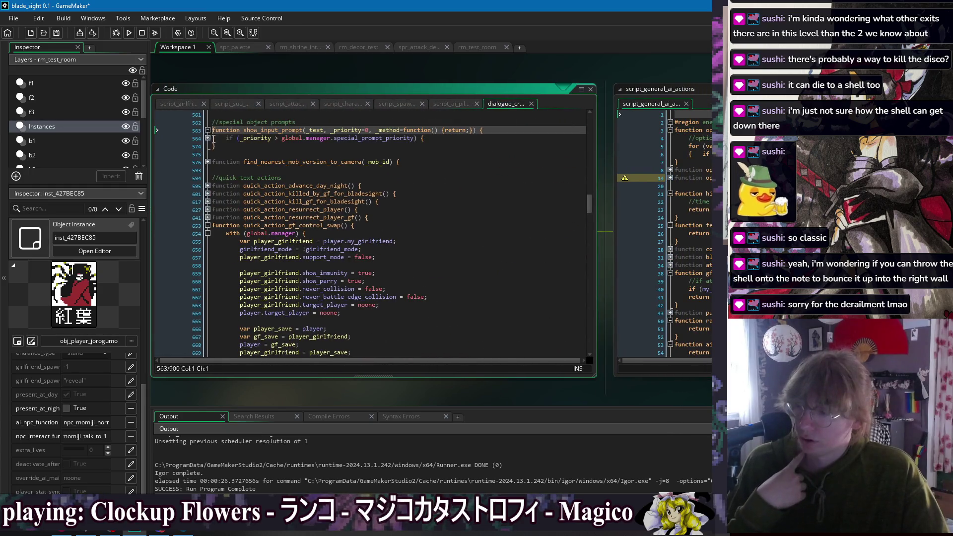
{"action": "left_click", "coordinate": [207, 154]}
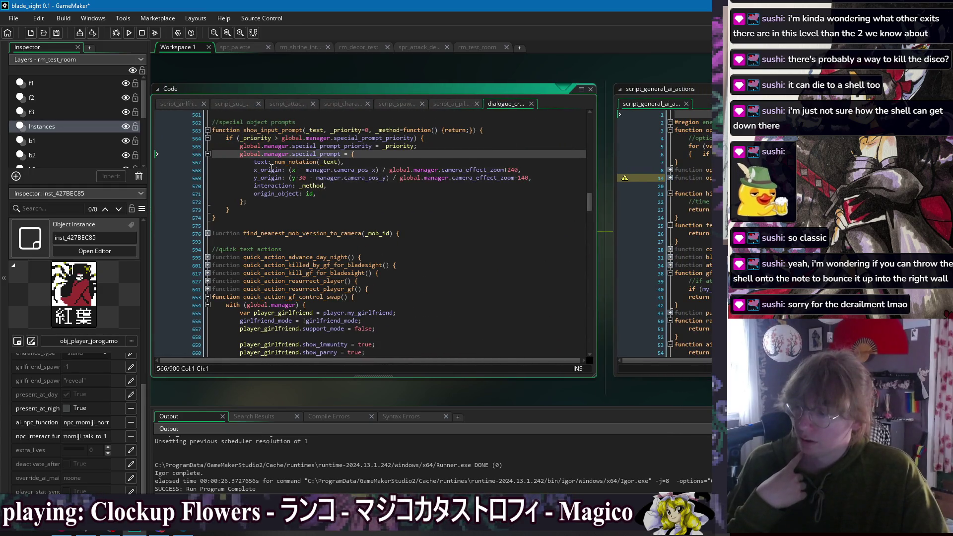
{"action": "double_click", "coordinate": [269, 193]}
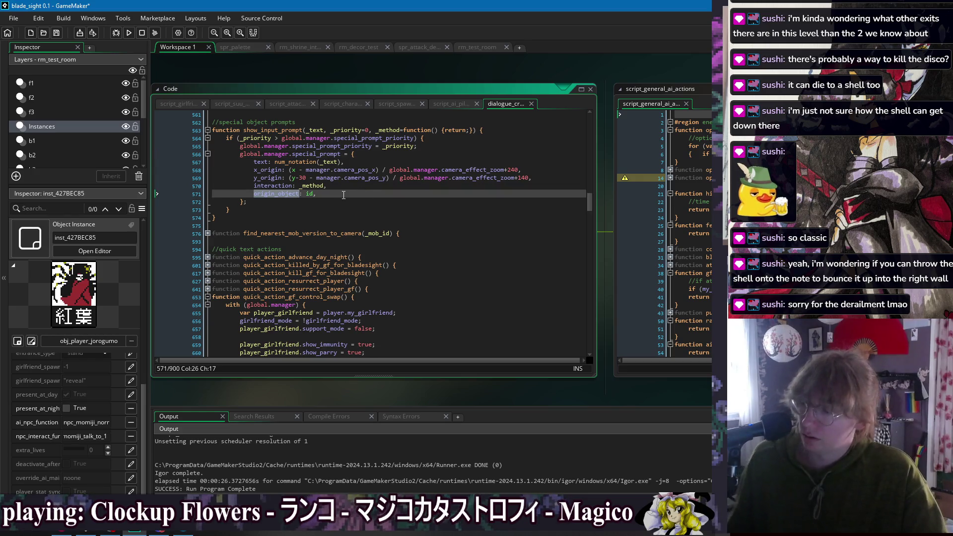
{"action": "right_click", "coordinate": [260, 71]}
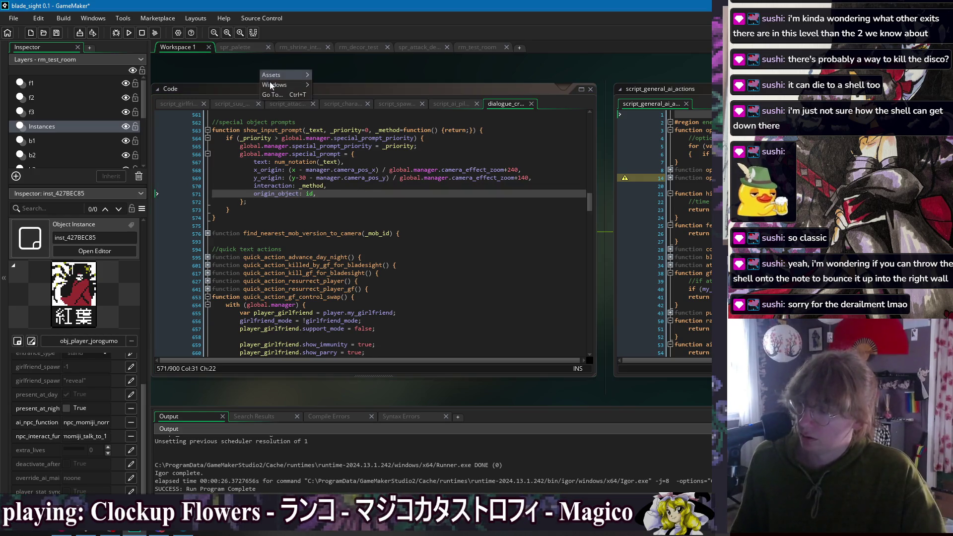
- Complete line 452 as character_id_memory = special_prompt.origin_object and save the Draw GUI code
{"action": "mouse_move", "coordinate": [272, 85]}
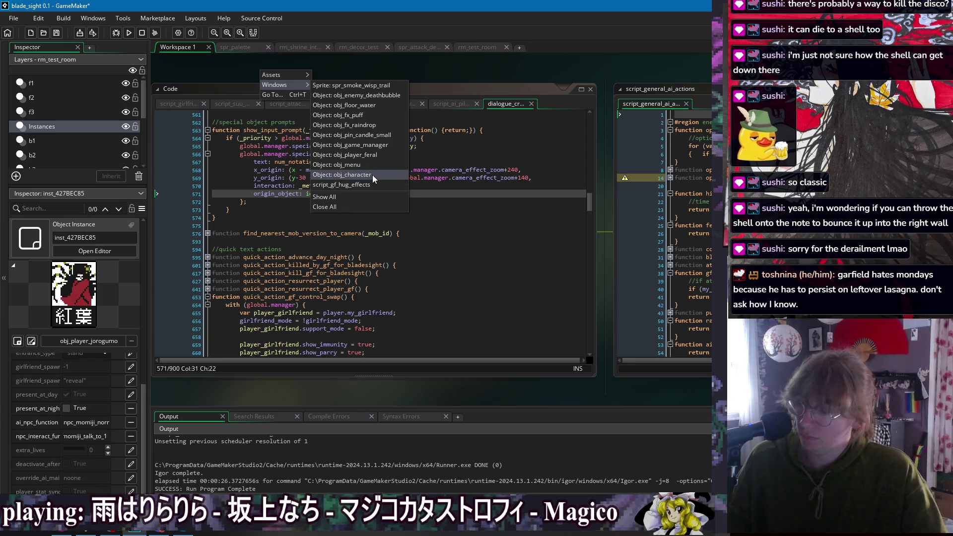
{"action": "left_click", "coordinate": [382, 146]}
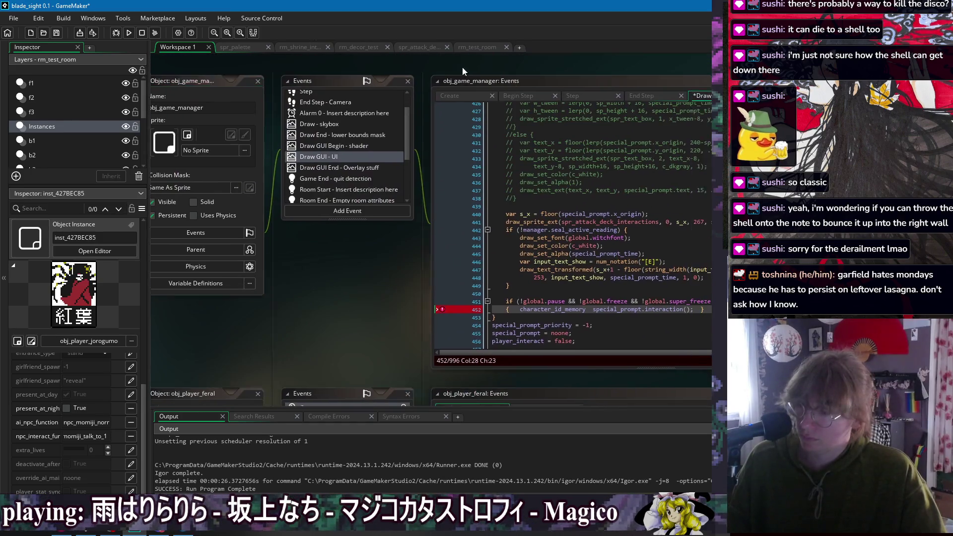
{"action": "key", "text": "Delete"}
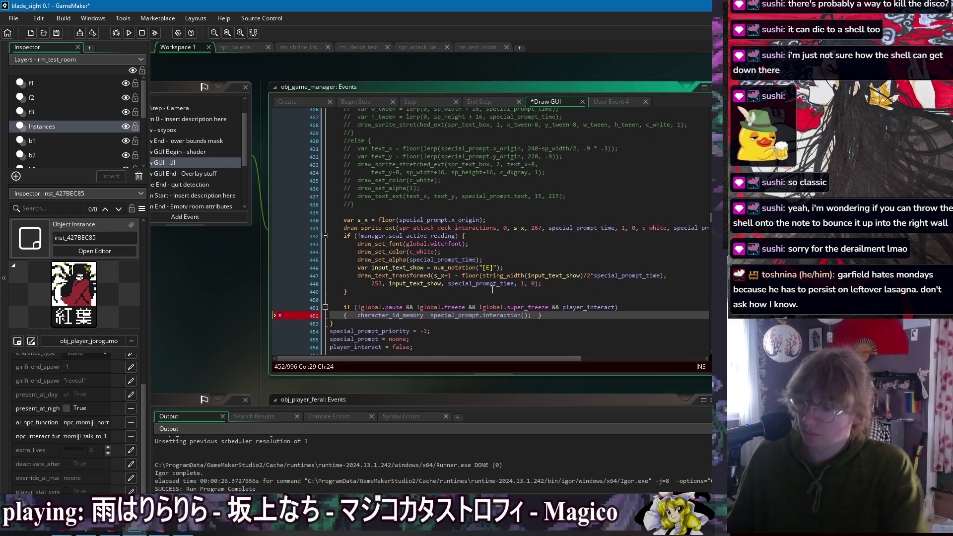
{"action": "type", "text": "= special_prom"}
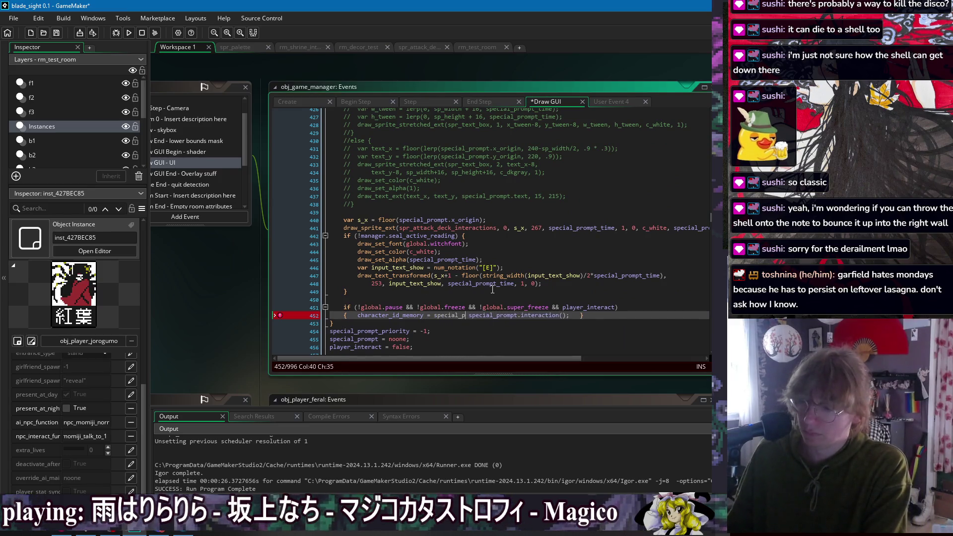
{"action": "type", "text": "pt.origin_object;"}
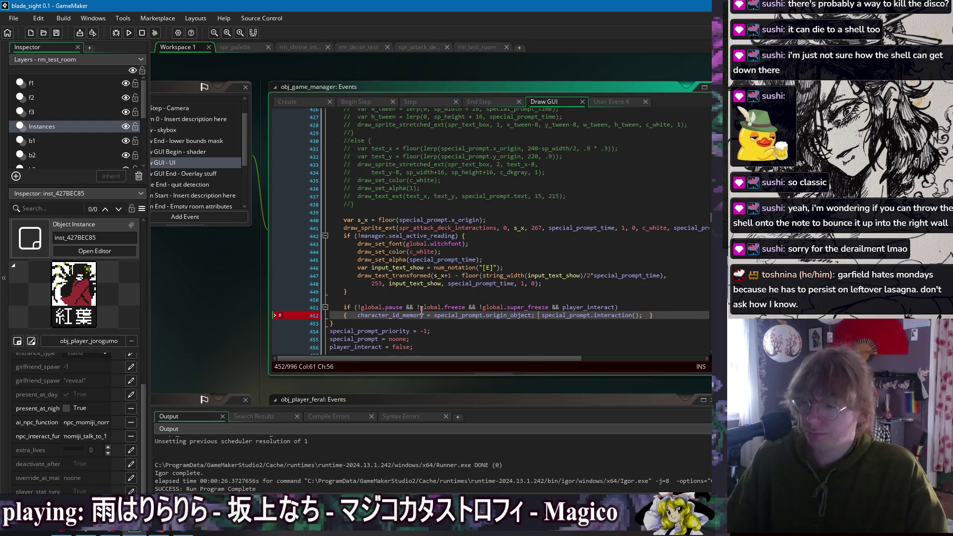
{"action": "key", "text": "ctrl+s"}
{"action": "left_click", "coordinate": [347, 300]}
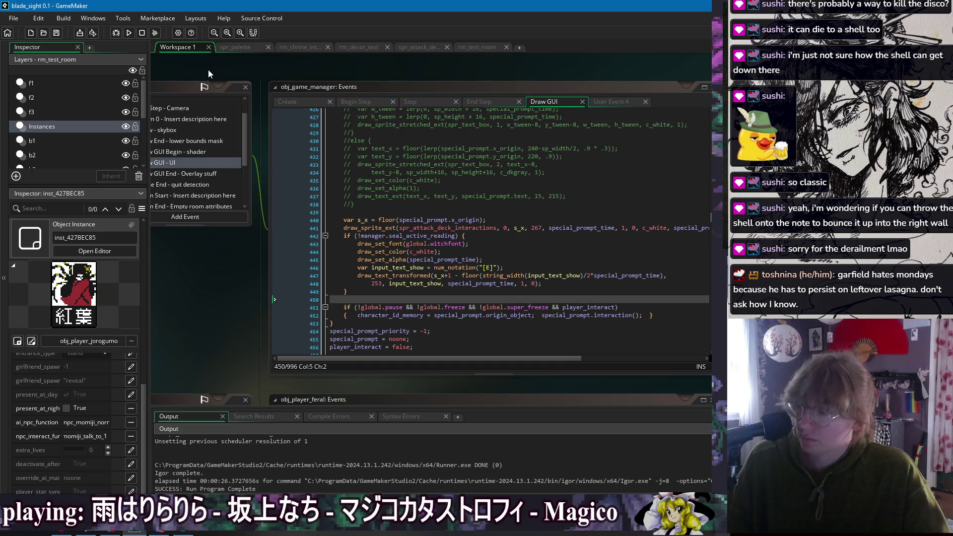
{"action": "scroll", "coordinate": [428, 283], "scroll_direction": "down", "scroll_amount": 3}
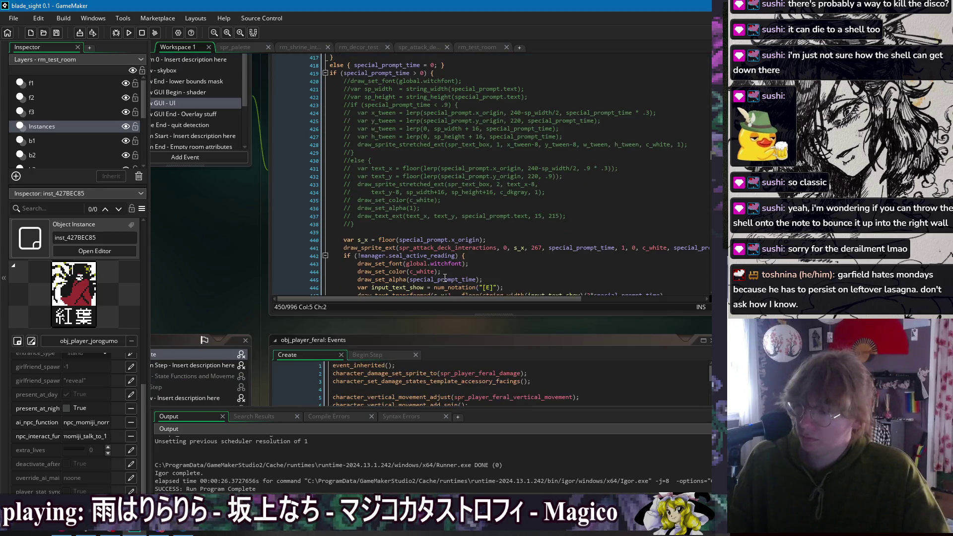
{"action": "scroll", "coordinate": [219, 275], "scroll_direction": "up", "scroll_amount": 3}
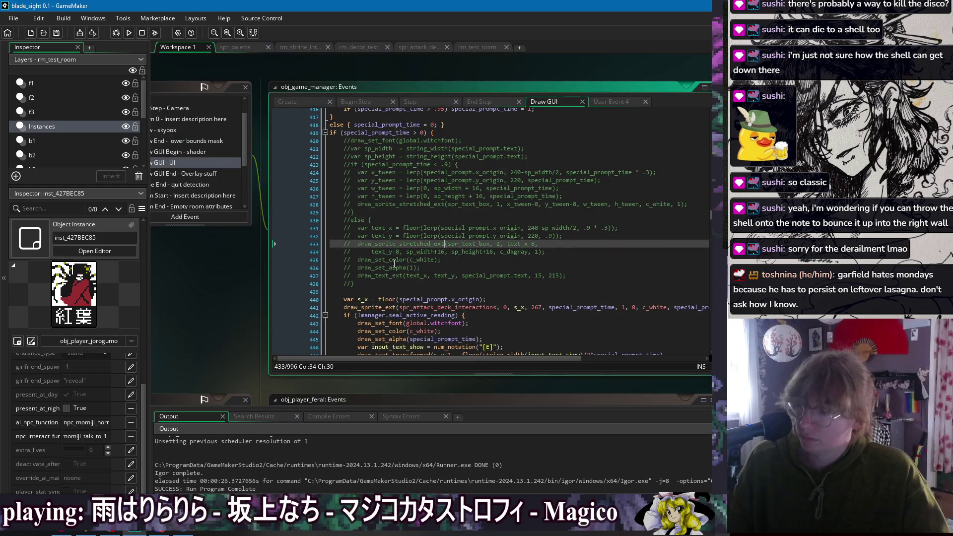
{"action": "right_click", "coordinate": [194, 264]}
{"action": "mouse_move", "coordinate": [218, 277]}
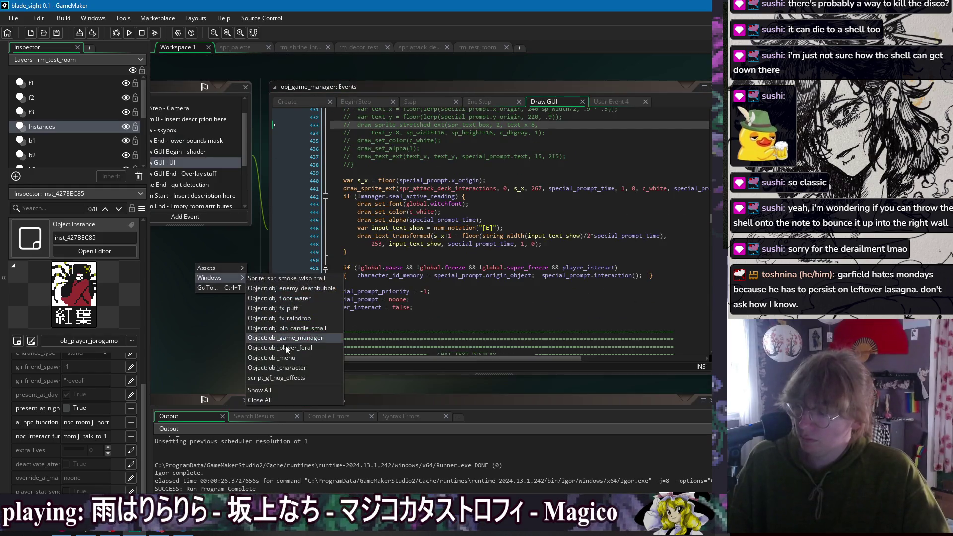
- Return to obj_character's events code at the end of the show_input_prompt line
{"action": "left_click", "coordinate": [311, 371]}
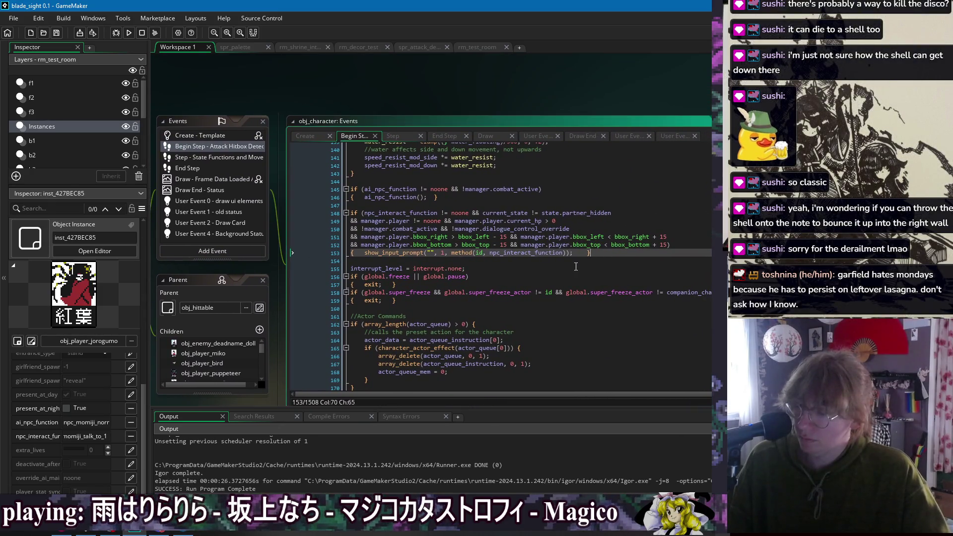
{"action": "left_click", "coordinate": [319, 268]}
{"action": "right_click", "coordinate": [194, 69]}
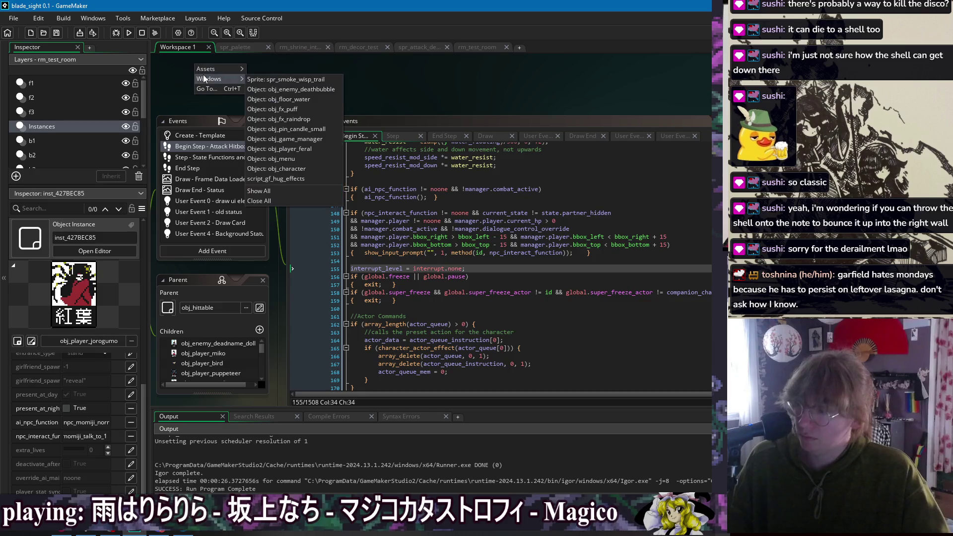
{"action": "left_click", "coordinate": [183, 82]}
- Run the game and move the player left toward the NPC, switching ability to Bow
{"action": "left_click", "coordinate": [128, 32]}
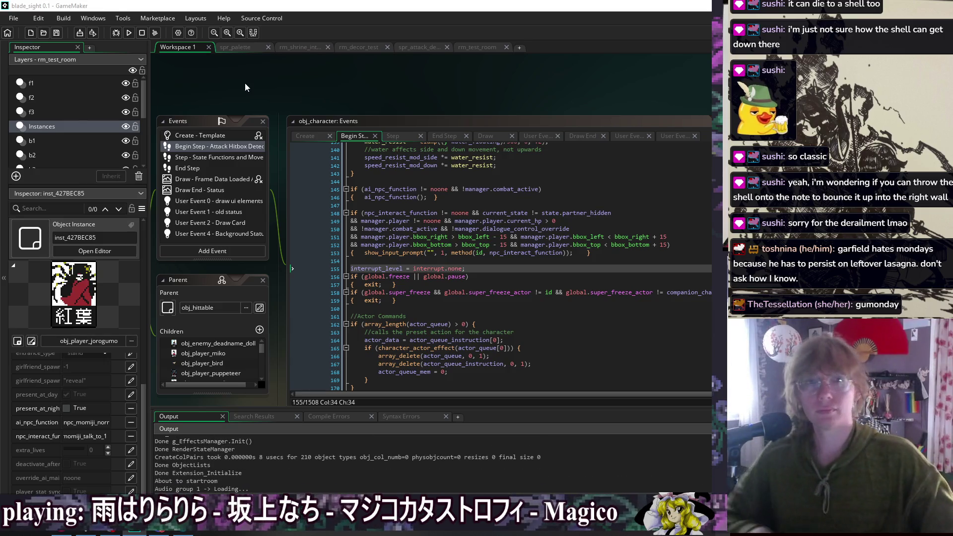
{"action": "key", "text": "a"}
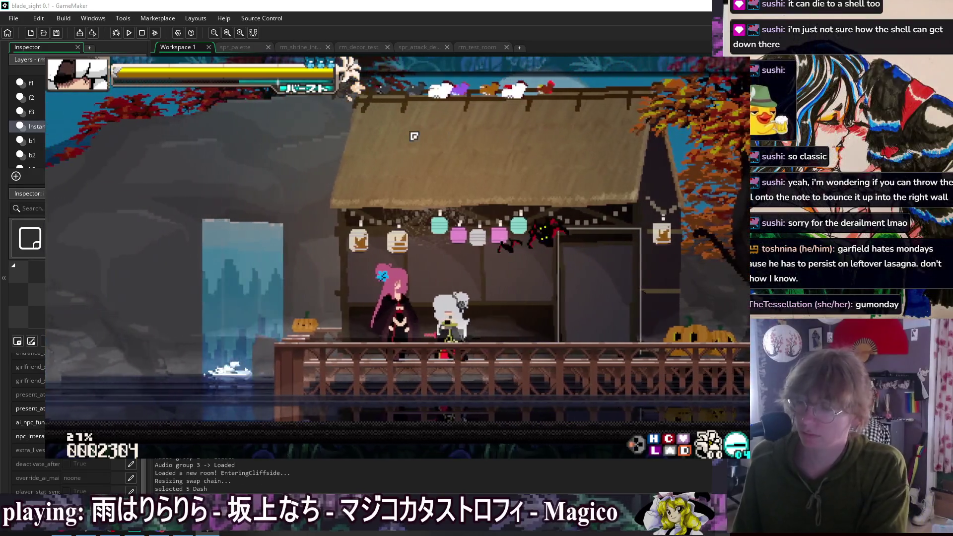
{"action": "key", "text": "5"}
{"action": "key", "text": "8"}
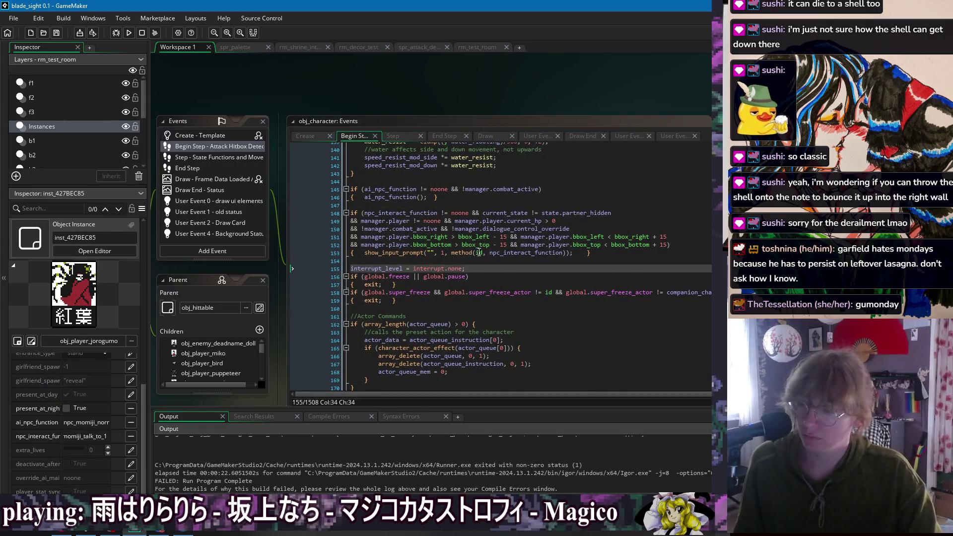
- Change line 153 from method(id, …) to method(manager, …), save, and run the game again
{"action": "left_click", "coordinate": [479, 252]}
{"action": "type", "text": "al."}
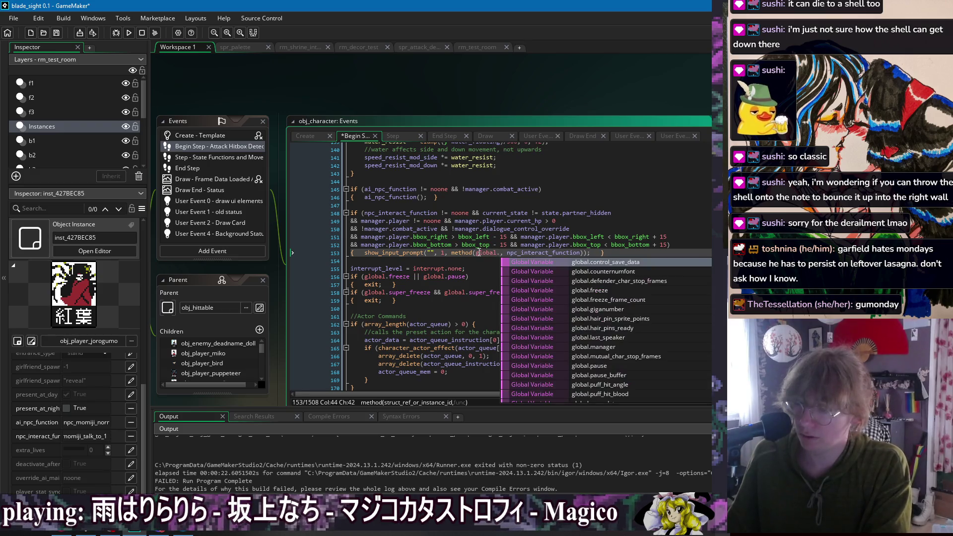
{"action": "type", "text": "manager"}
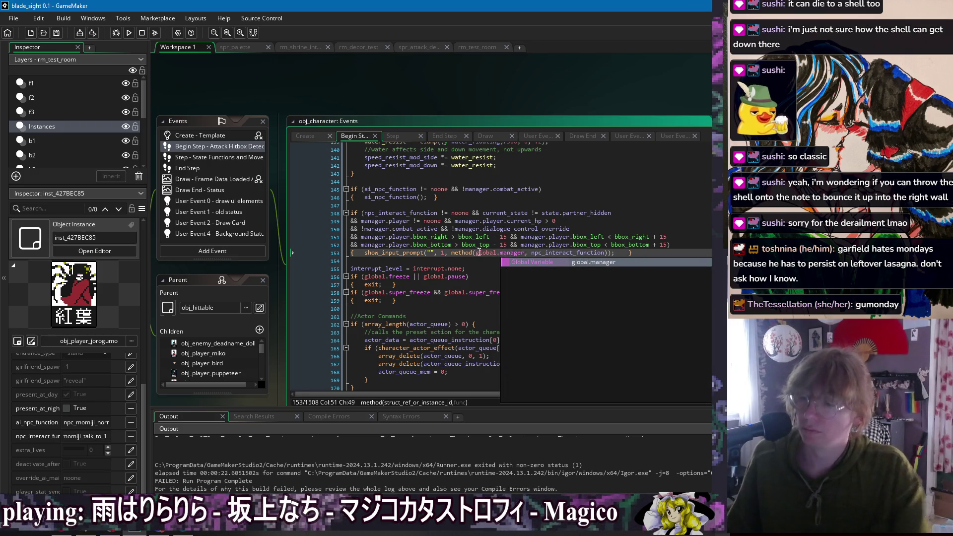
{"action": "double_click", "coordinate": [483, 253]}
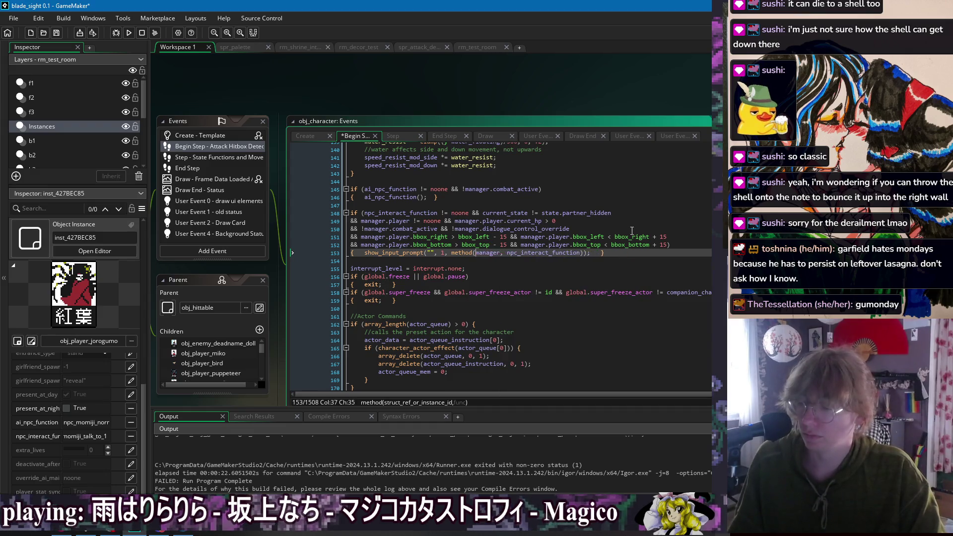
{"action": "key", "text": "Delete"}
{"action": "key", "text": "Delete"}
{"action": "left_click", "coordinate": [586, 228]}
{"action": "left_click", "coordinate": [327, 86]}
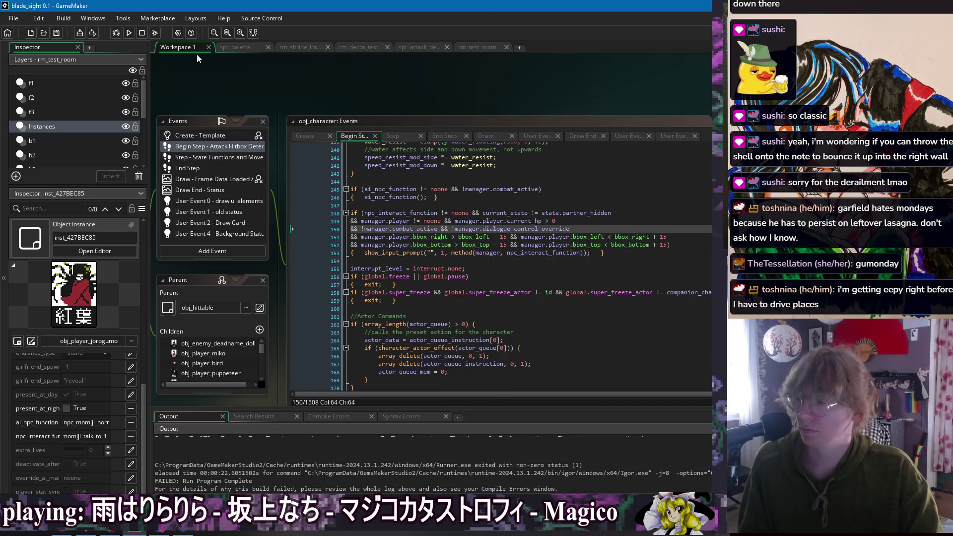
{"action": "left_click", "coordinate": [130, 35]}
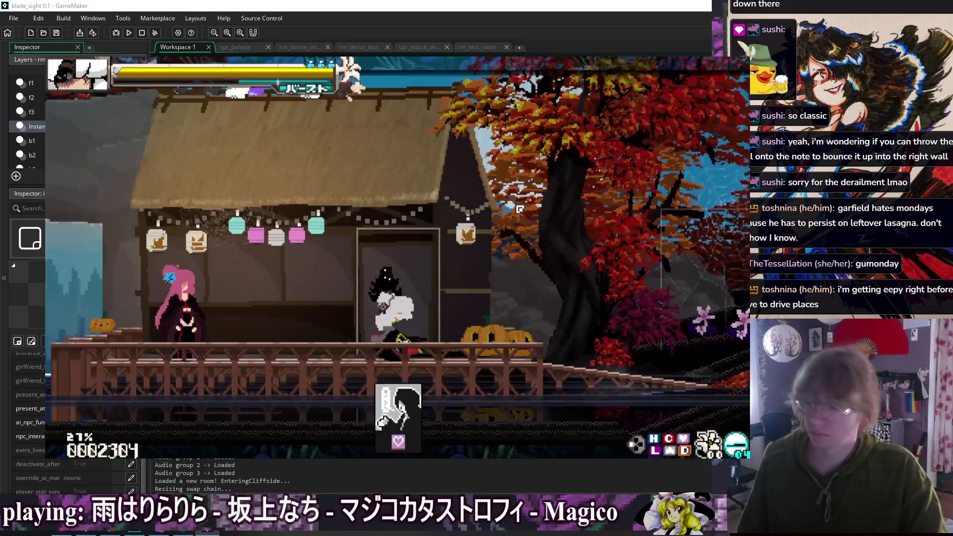
- Talk to the NPC twice, advancing each conversation with Z until the final line closes
{"action": "key", "text": "Up"}
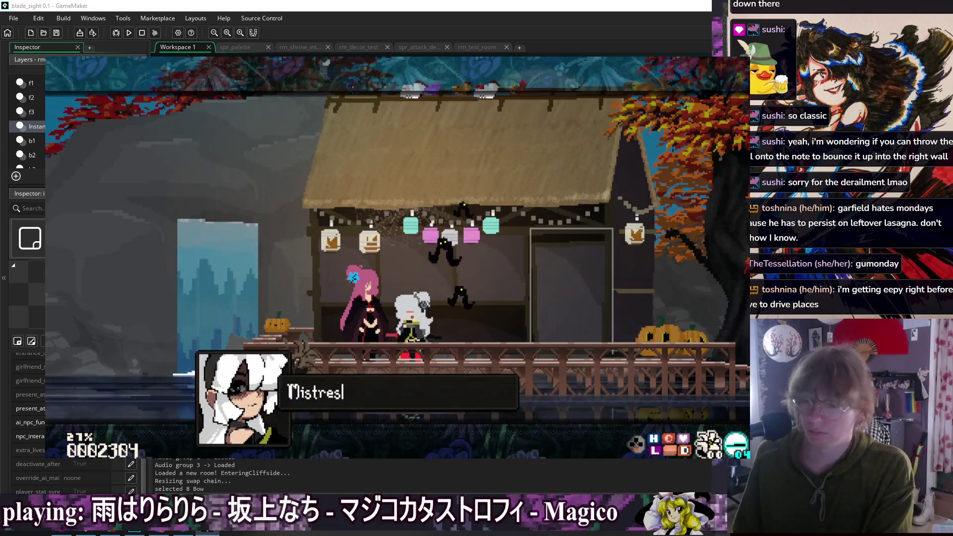
{"action": "key", "text": "z"}
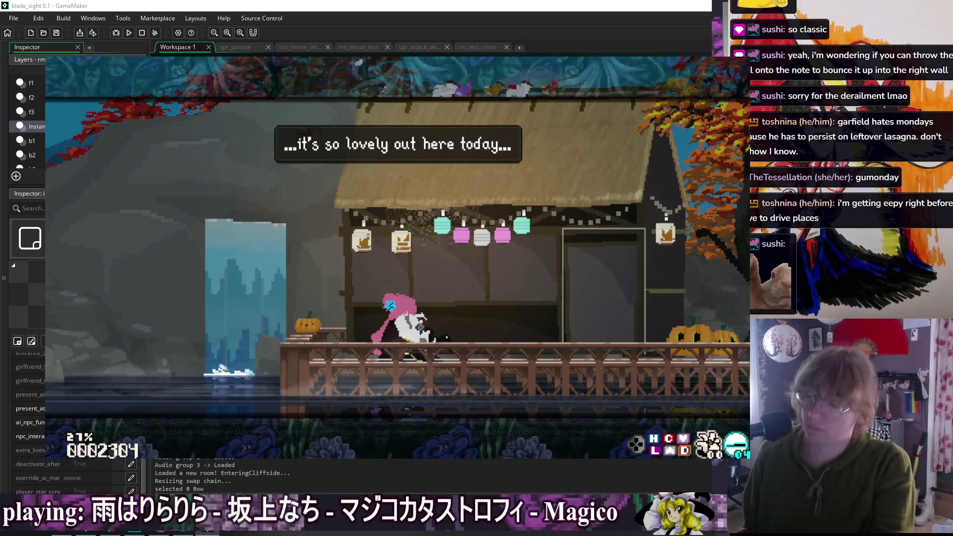
{"action": "key", "text": "z"}
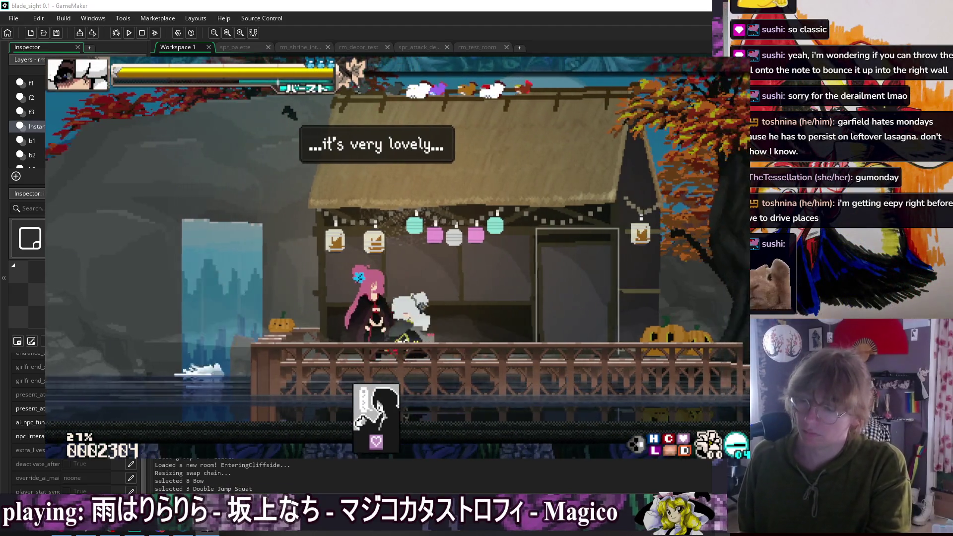
{"action": "key", "text": "z"}
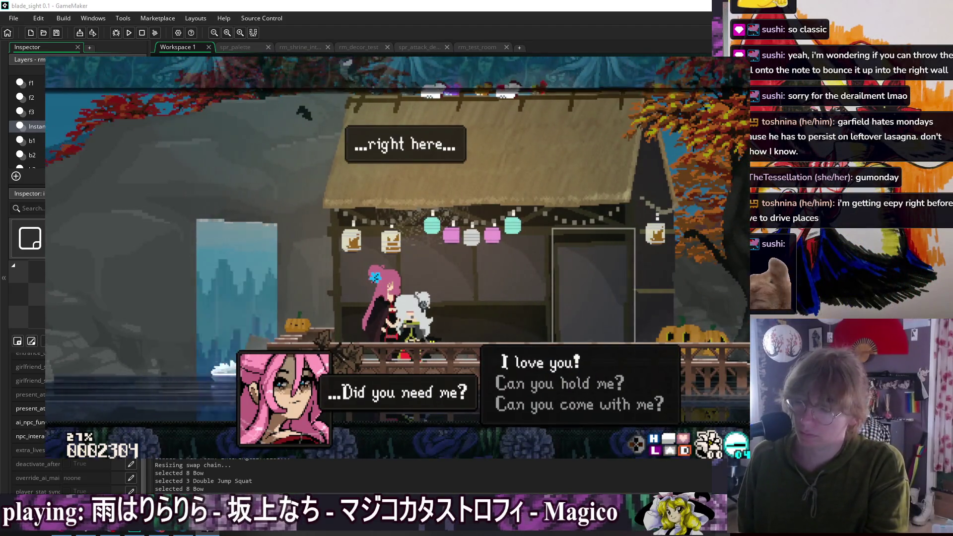
{"action": "key", "text": "z"}
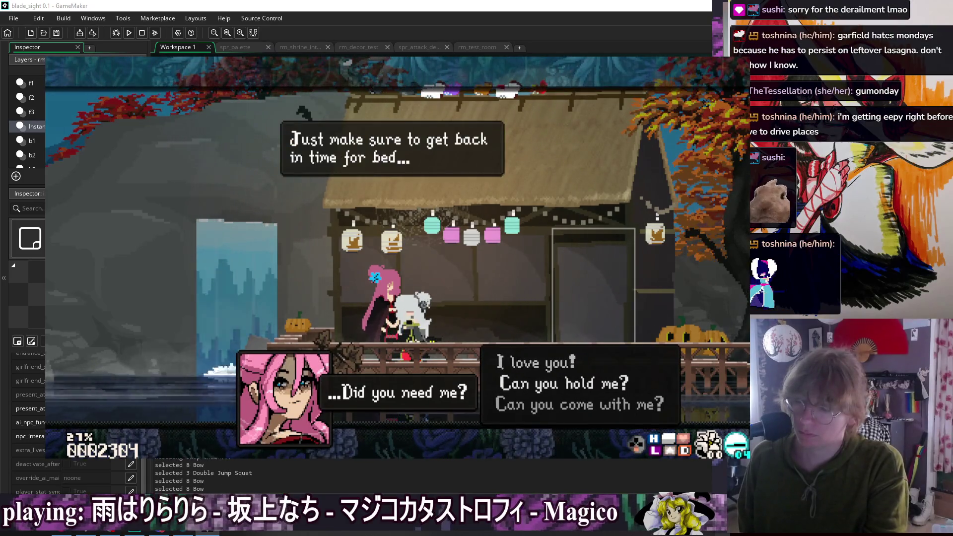
{"action": "key", "text": "z"}
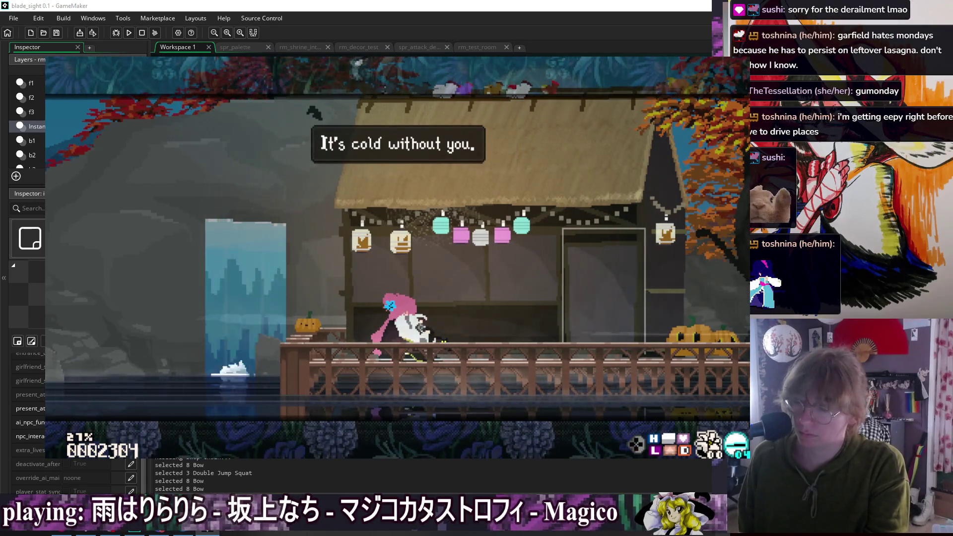
{"action": "key", "text": "z"}
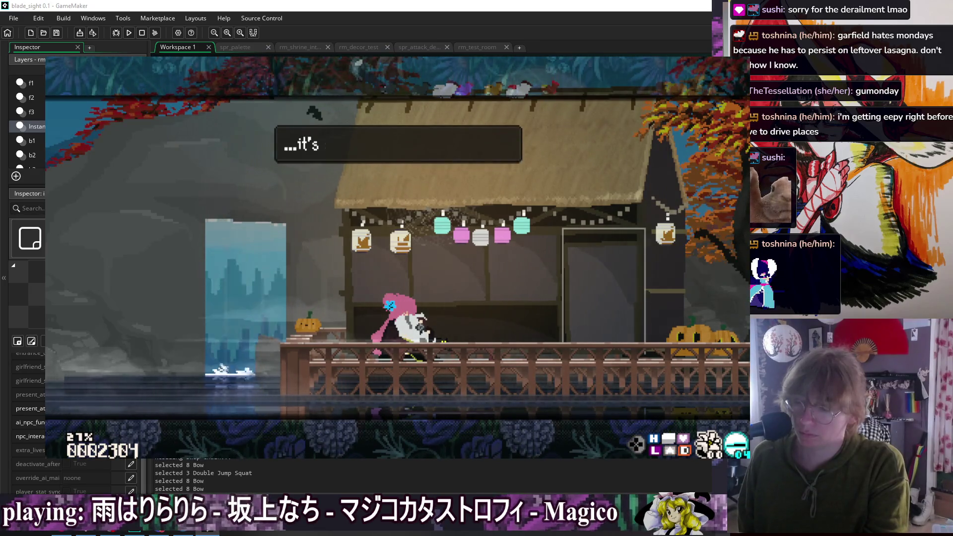
{"action": "key", "text": "z"}
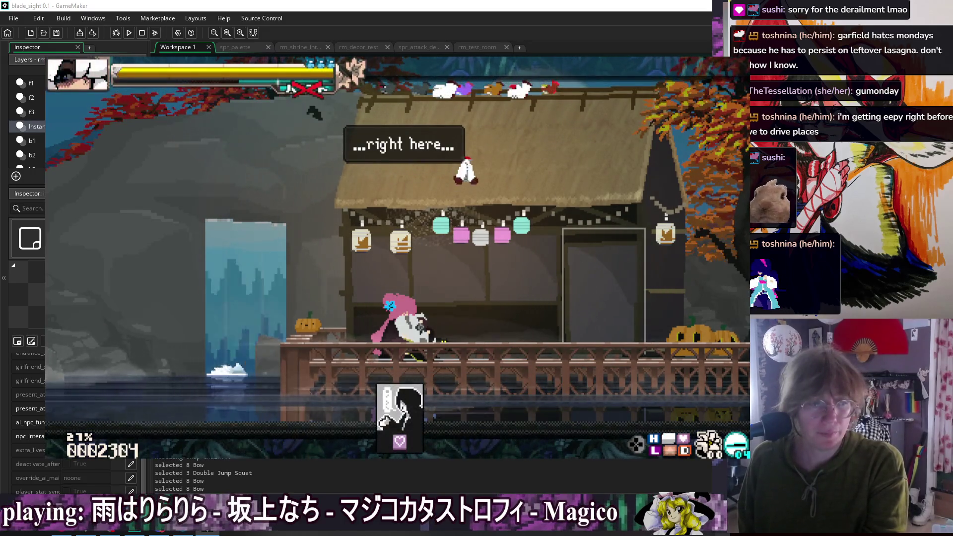
{"action": "key", "text": "z"}
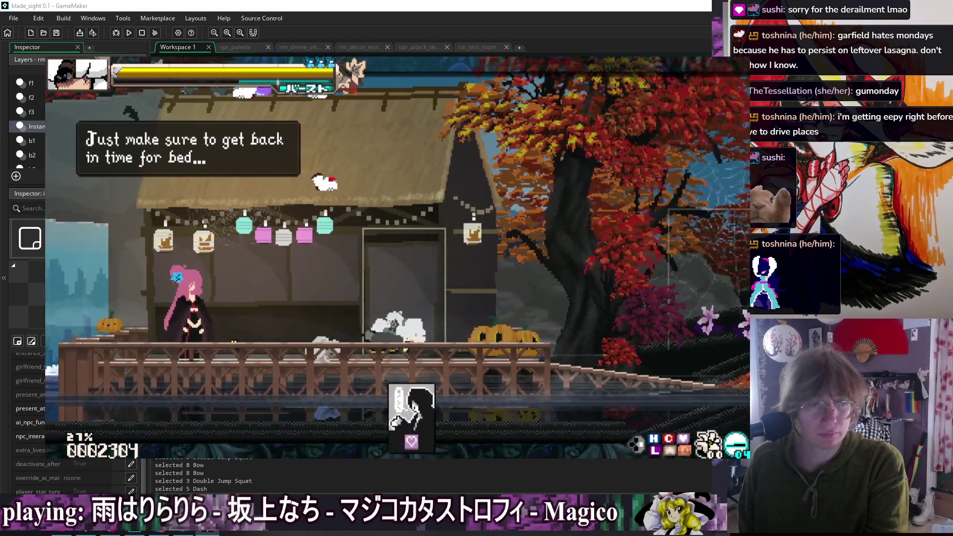
{"action": "key", "text": "z"}
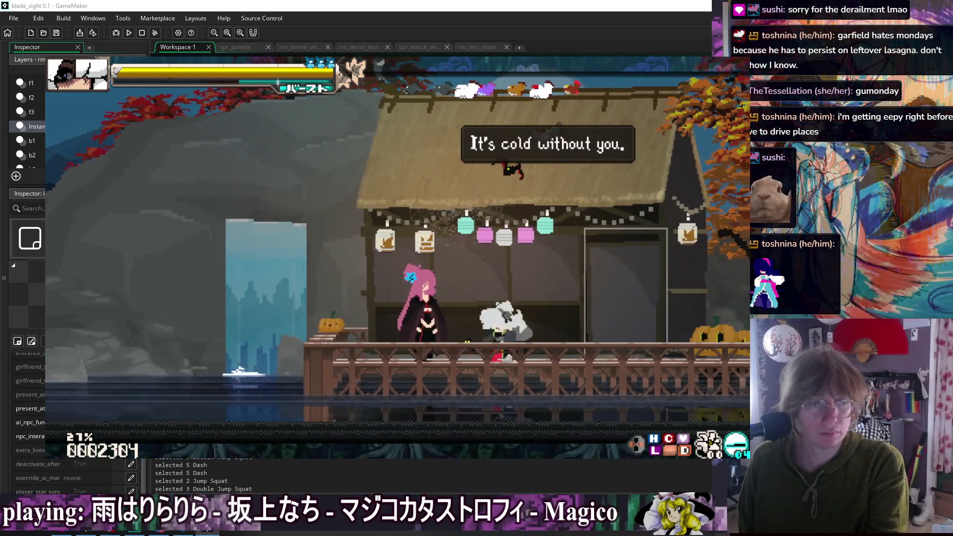
{"action": "key", "text": "z"}
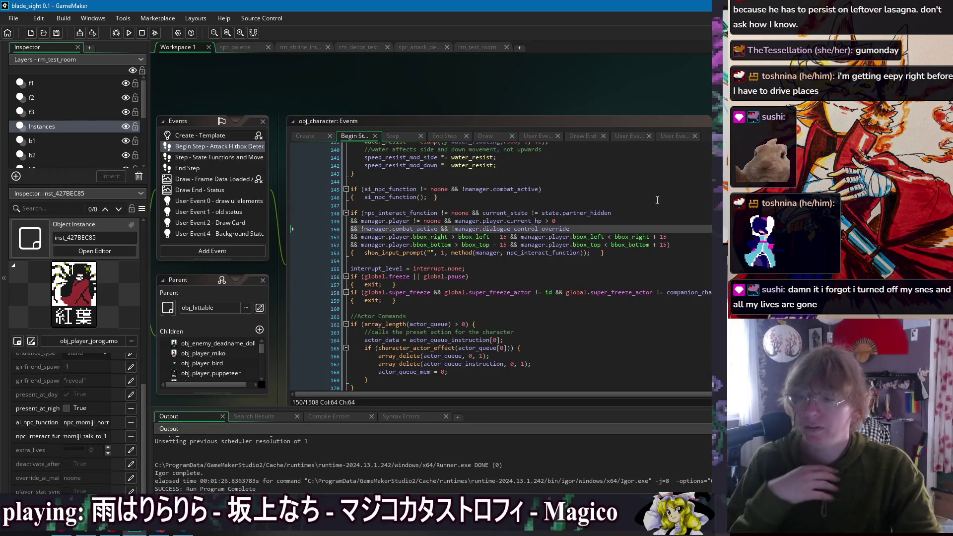
{"action": "left_click", "coordinate": [427, 48]}
{"action": "left_click", "coordinate": [278, 91]}
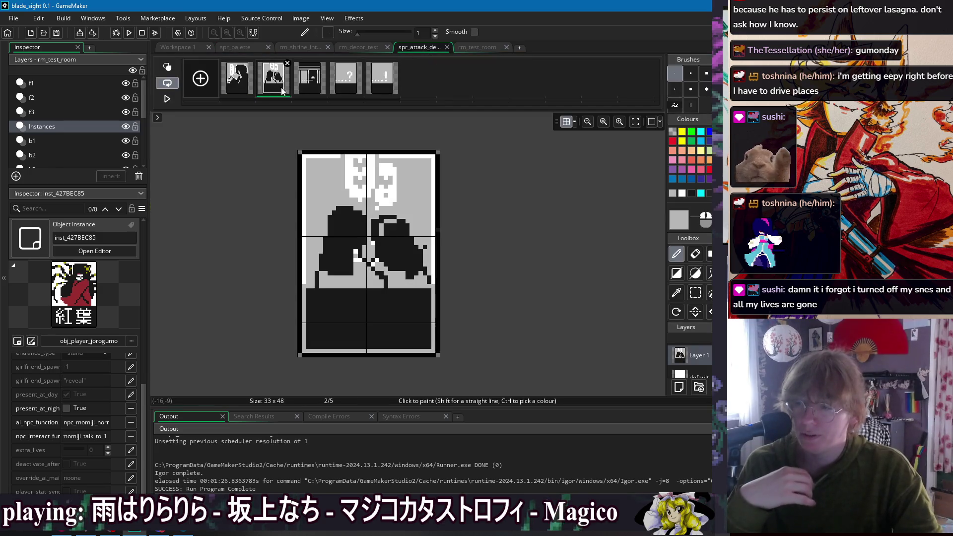
{"action": "scroll", "coordinate": [319, 88], "scroll_direction": "down", "scroll_amount": 2}
{"action": "scroll", "coordinate": [317, 89], "scroll_direction": "down", "scroll_amount": 1}
{"action": "scroll", "coordinate": [308, 92], "scroll_direction": "up", "scroll_amount": 1}
{"action": "left_click", "coordinate": [308, 92]}
{"action": "left_click", "coordinate": [249, 88]}
{"action": "left_click", "coordinate": [274, 89]}
{"action": "left_click", "coordinate": [309, 89]}
{"action": "left_click", "coordinate": [350, 88]}
{"action": "left_click", "coordinate": [240, 85]}
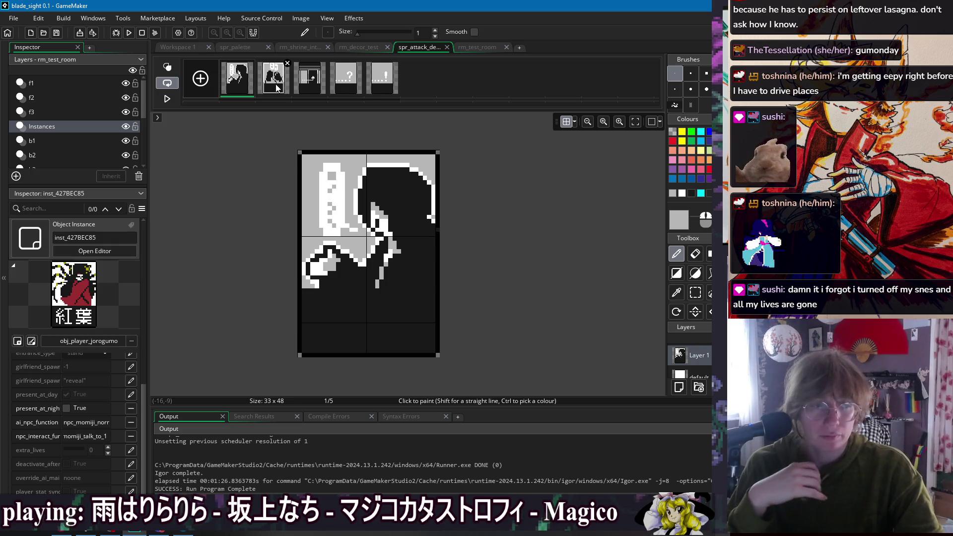
{"action": "left_click", "coordinate": [273, 87]}
{"action": "left_click", "coordinate": [231, 91]}
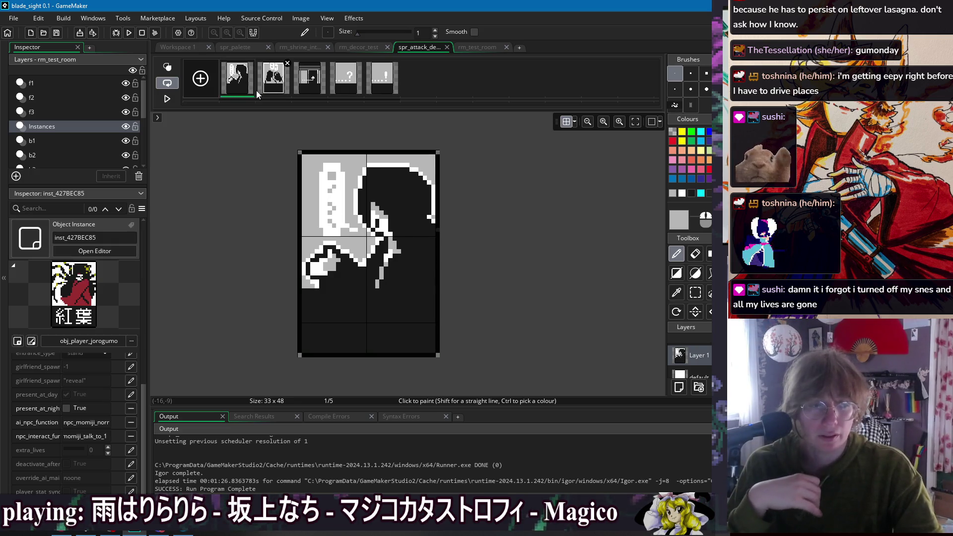
{"action": "left_click", "coordinate": [271, 90]}
{"action": "left_click", "coordinate": [248, 94]}
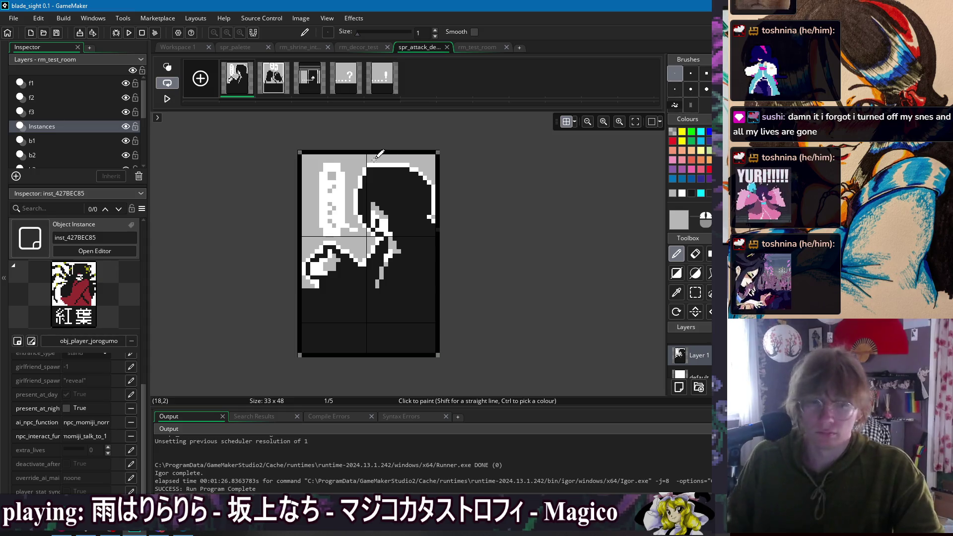
{"action": "left_click", "coordinate": [179, 48]}
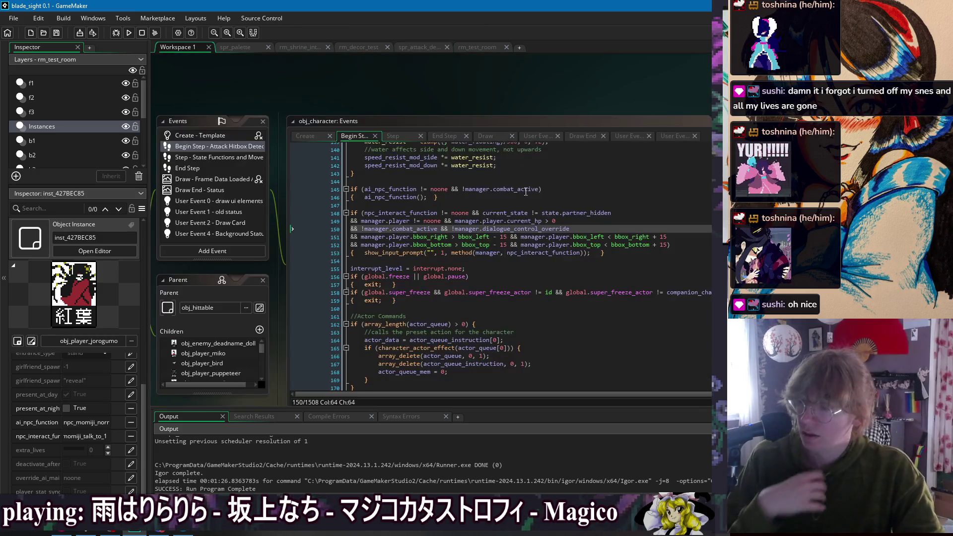
- Place the caret at the end of line 153 and bring up the open-windows list
{"action": "left_click", "coordinate": [626, 254]}
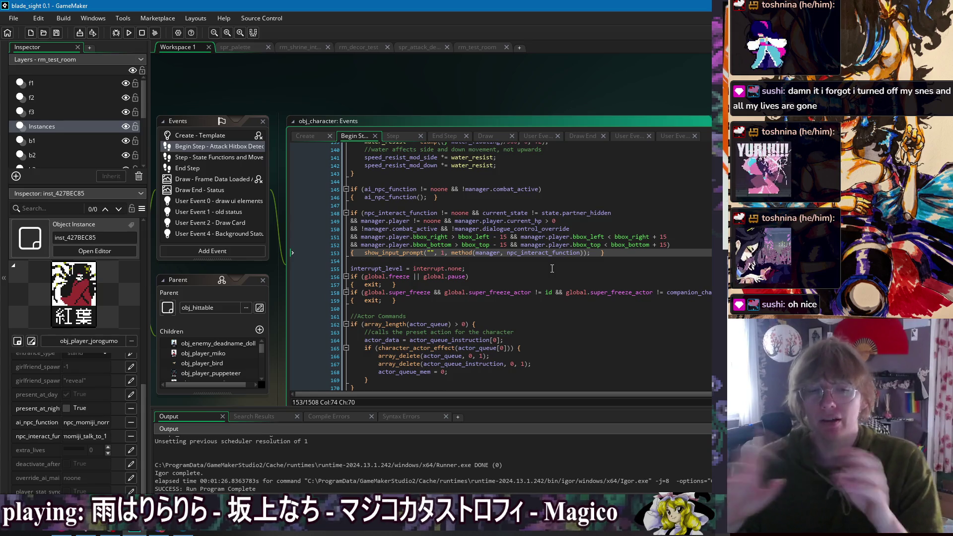
{"action": "right_click", "coordinate": [464, 84]}
- Switch to the script_gf_hug_effects code through the Windows list
{"action": "mouse_move", "coordinate": [472, 101]}
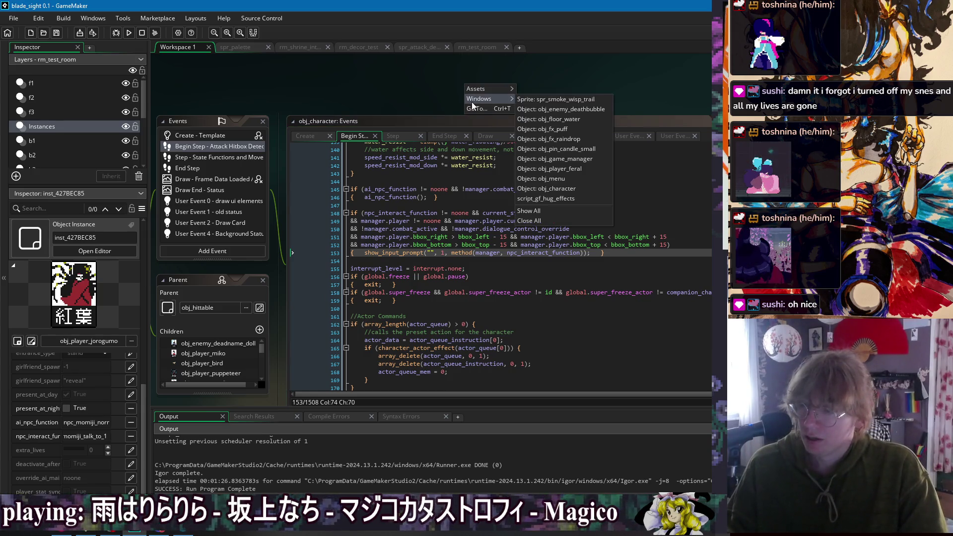
{"action": "left_click", "coordinate": [433, 89]}
{"action": "right_click", "coordinate": [439, 90]}
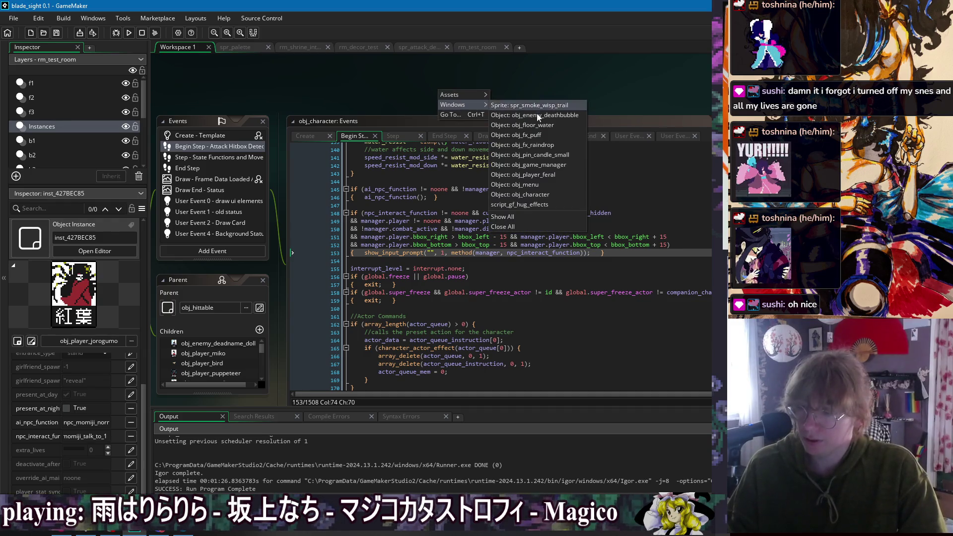
{"action": "left_click", "coordinate": [345, 82]}
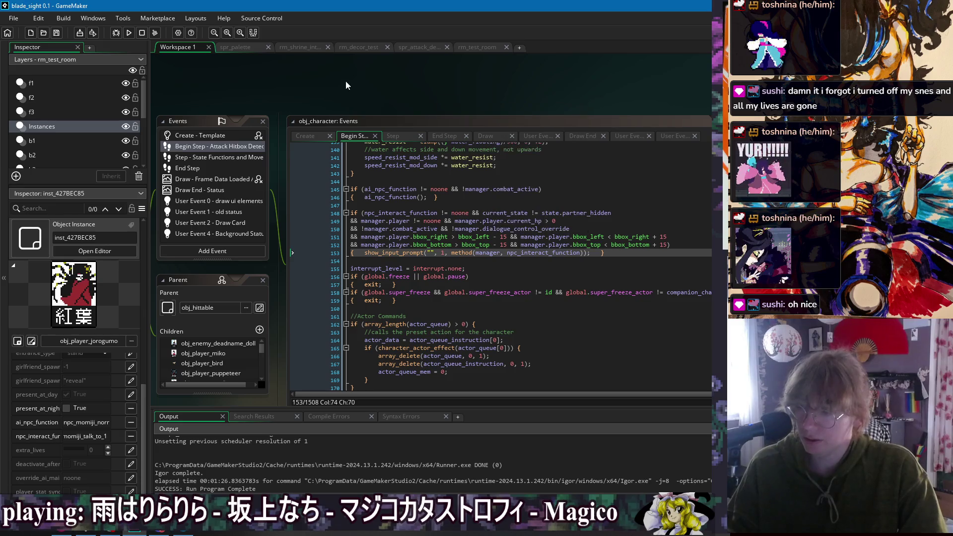
{"action": "right_click", "coordinate": [346, 86]}
{"action": "left_click", "coordinate": [282, 87]}
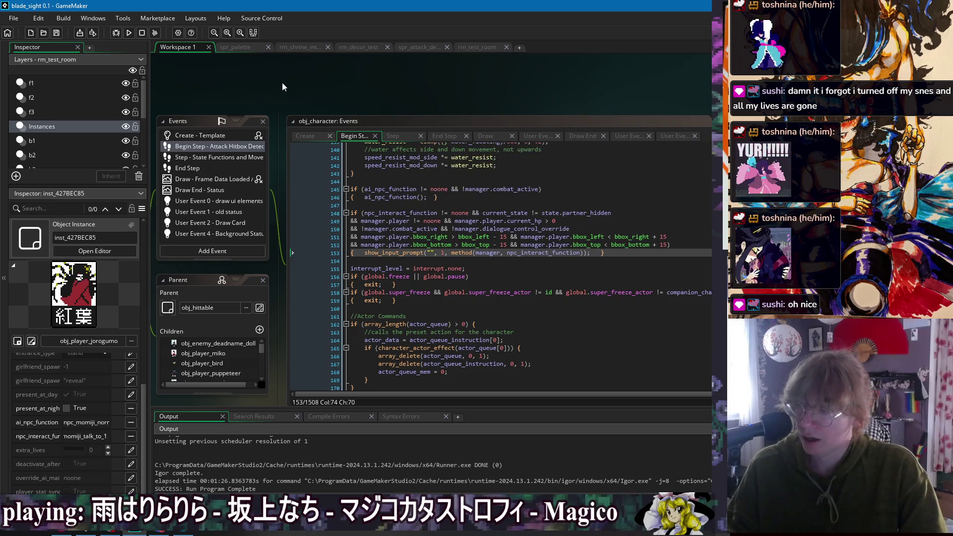
{"action": "right_click", "coordinate": [282, 87]}
{"action": "mouse_move", "coordinate": [296, 102]}
{"action": "left_click", "coordinate": [386, 194]}
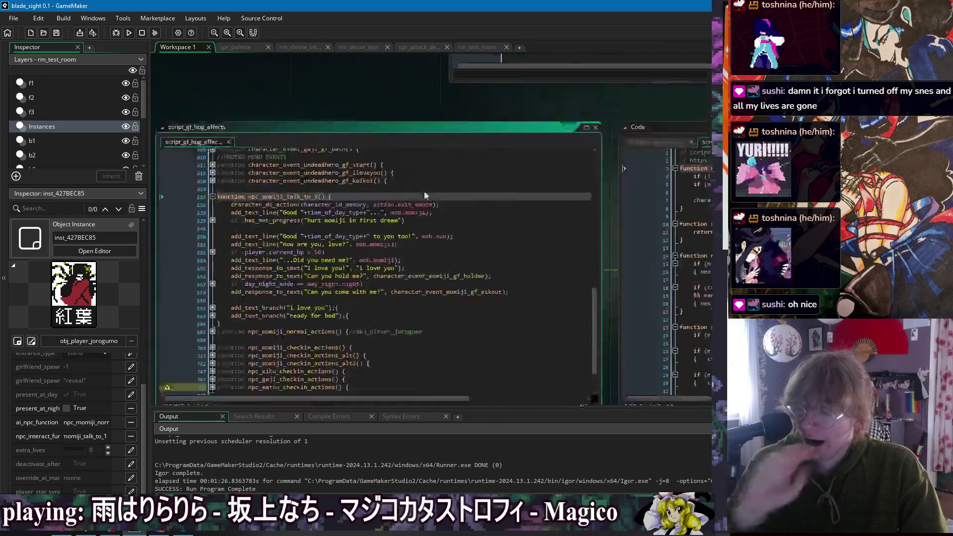
- Unfold npc_momiji_normal_actions to show its auto-hide and look-at-player calls
{"action": "key", "text": "Down"}
{"action": "key", "text": "Down"}
{"action": "key", "text": "Down"}
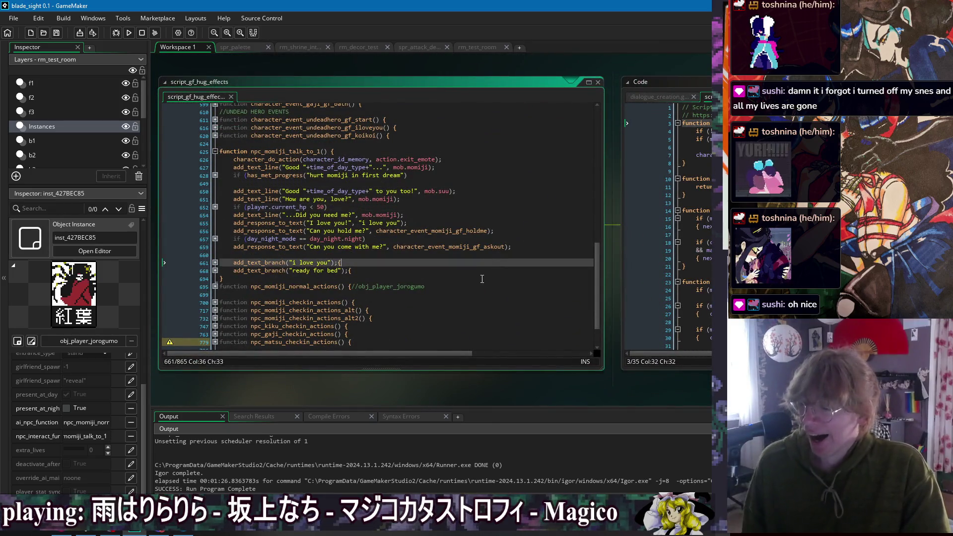
{"action": "key", "text": "Down"}
{"action": "key", "text": "Down"}
{"action": "key", "text": "Down"}
{"action": "left_click", "coordinate": [215, 286]}
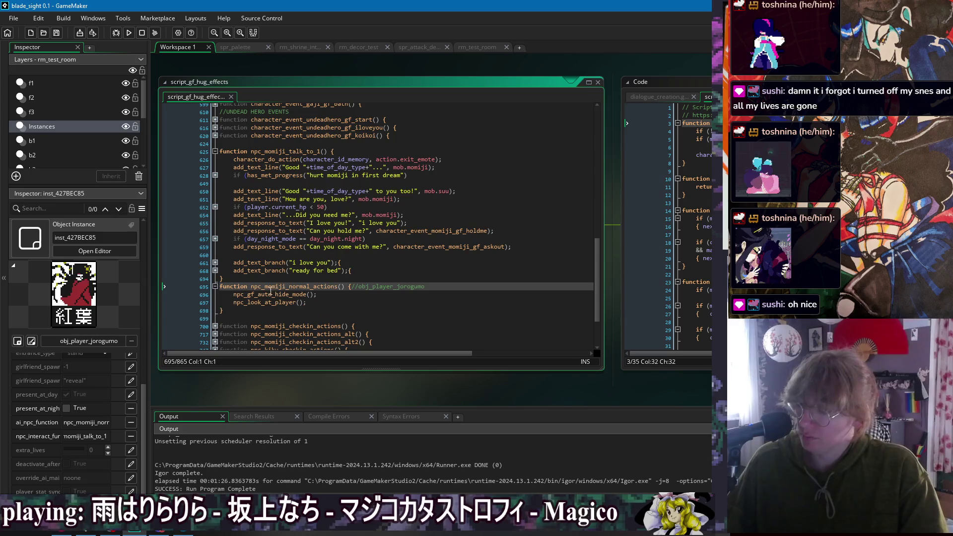
{"action": "left_click", "coordinate": [287, 318]}
{"action": "left_click", "coordinate": [314, 307]}
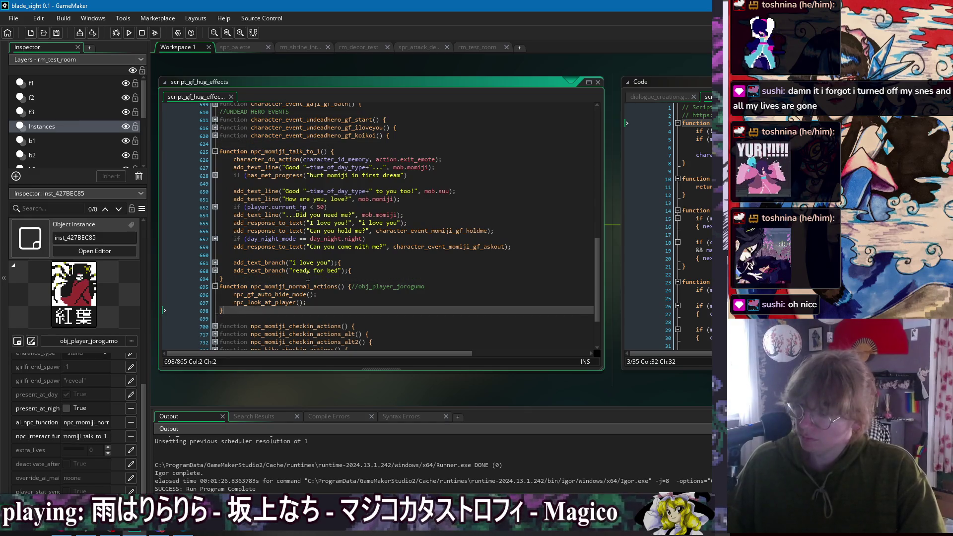
- Unfold npc_momiji_checkin_actions with its distance check, Talk prompt and player interaction blocks
{"action": "scroll", "coordinate": [298, 266], "scroll_direction": "down", "scroll_amount": 3}
{"action": "left_click", "coordinate": [215, 267]}
{"action": "scroll", "coordinate": [216, 261], "scroll_direction": "down", "scroll_amount": 3}
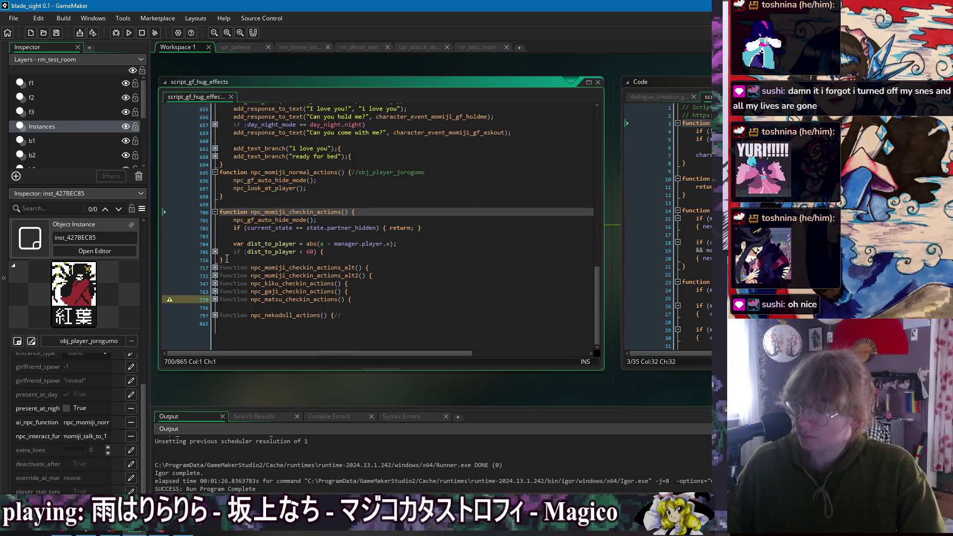
{"action": "left_click", "coordinate": [215, 252]}
{"action": "left_click", "coordinate": [215, 267]}
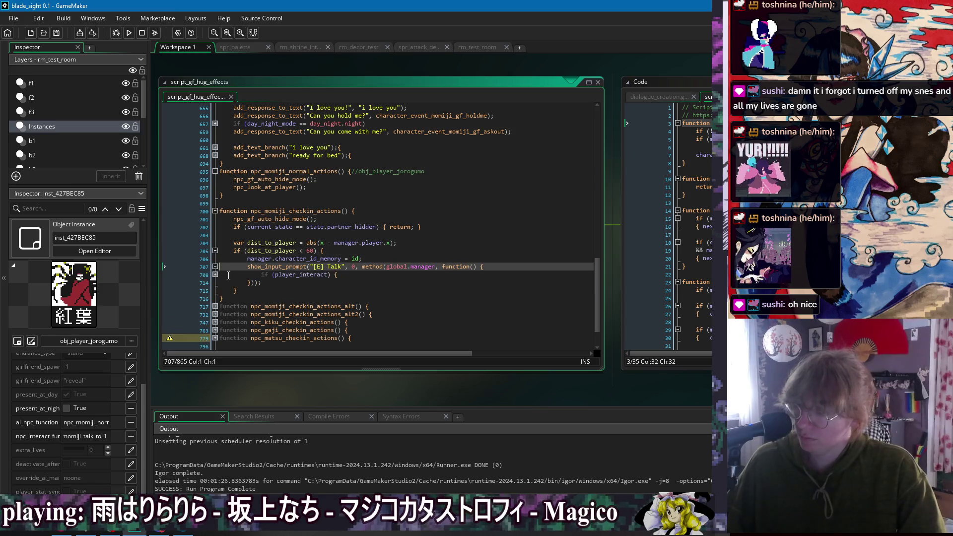
{"action": "left_click", "coordinate": [216, 274]}
{"action": "left_click", "coordinate": [266, 323]}
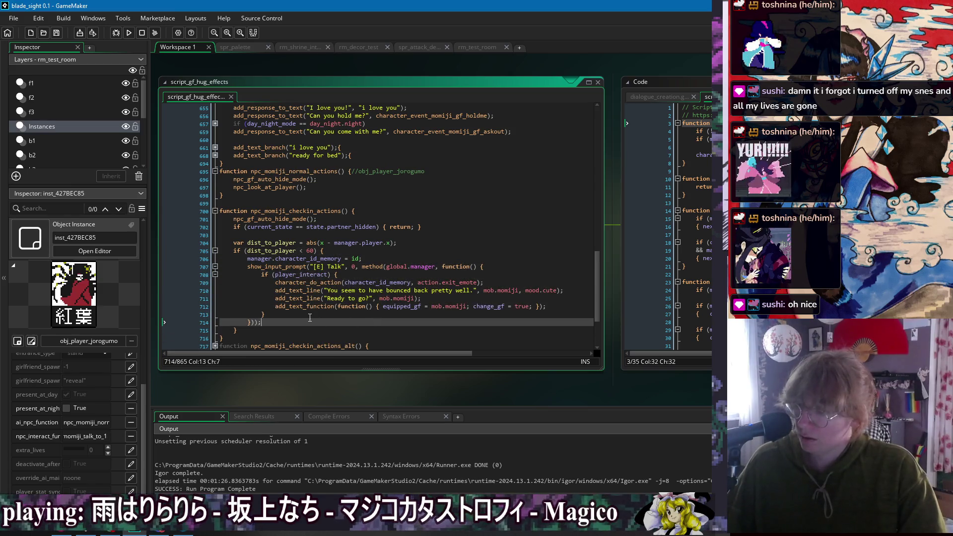
{"action": "left_click", "coordinate": [276, 234]}
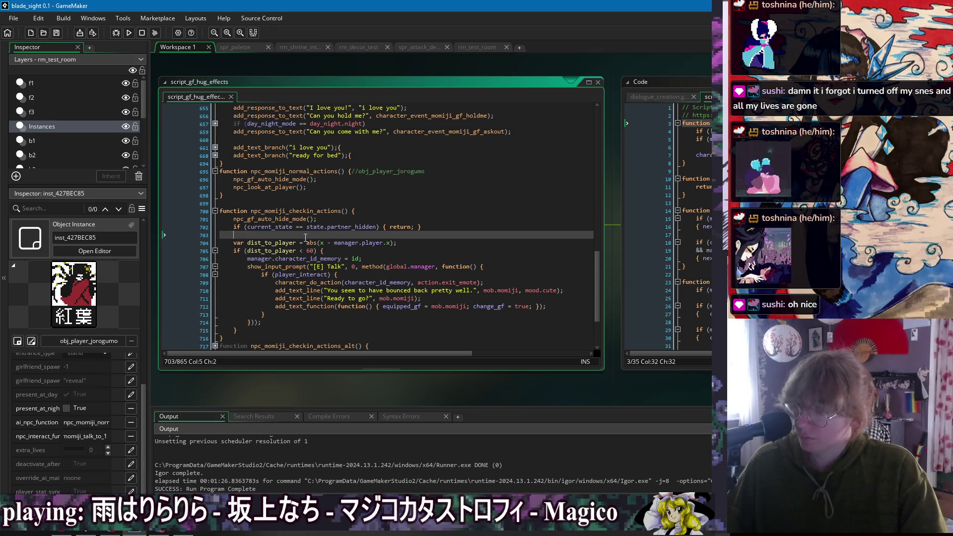
{"action": "double_click", "coordinate": [298, 212]}
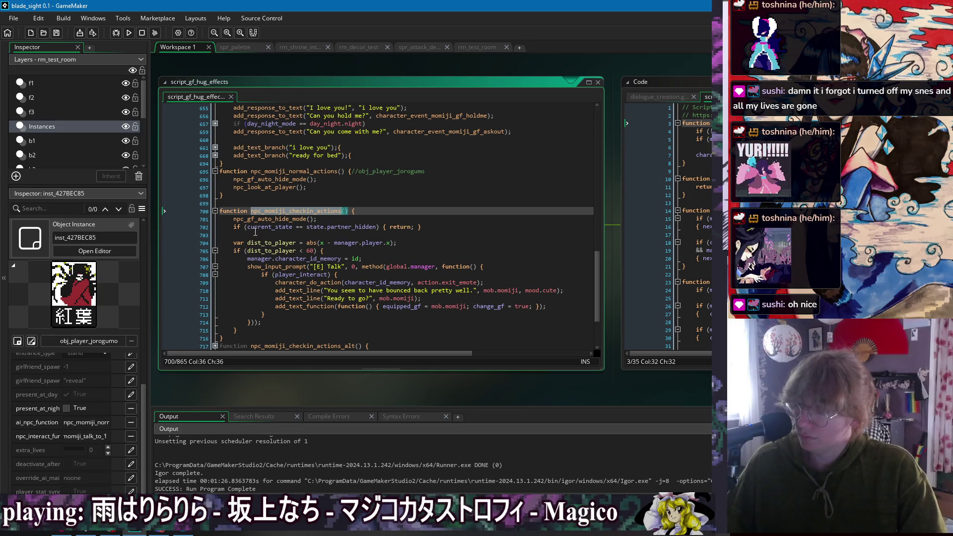
{"action": "key", "text": "Down"}
{"action": "key", "text": "Down"}
{"action": "key", "text": "Down"}
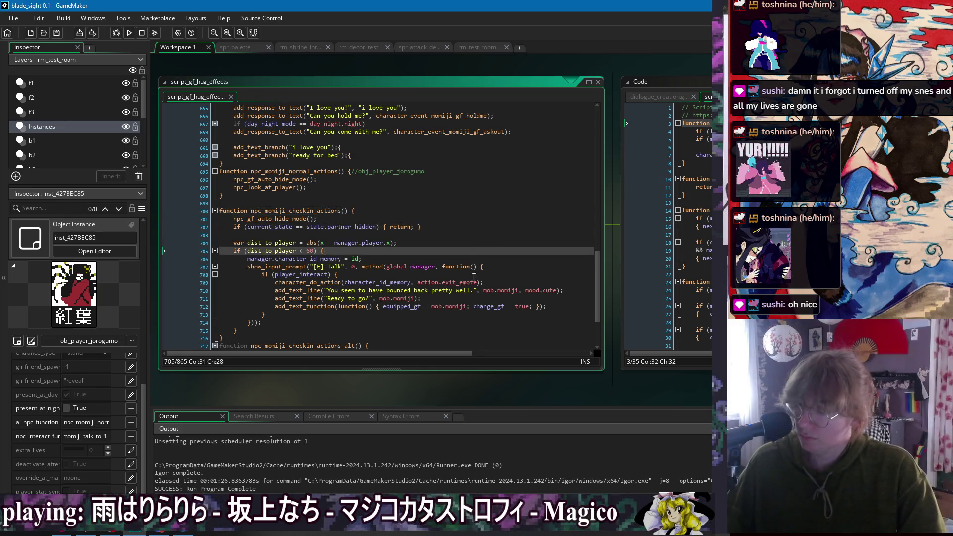
- Unfold npc_momiji_checkin_actions_alt and its distance check and Talk prompt blocks
{"action": "scroll", "coordinate": [278, 234], "scroll_direction": "down", "scroll_amount": 3}
{"action": "left_click", "coordinate": [215, 268]}
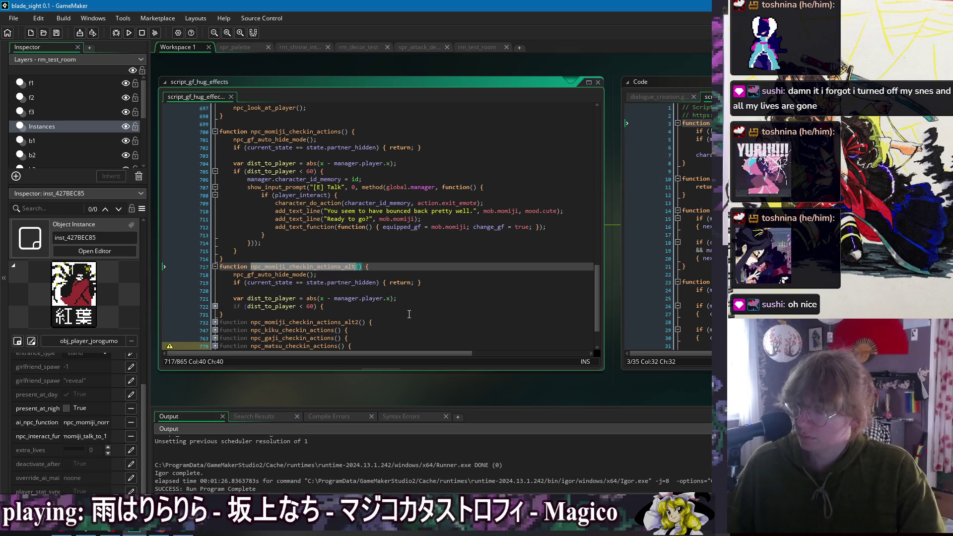
{"action": "left_click", "coordinate": [222, 314]}
{"action": "left_click", "coordinate": [215, 307]}
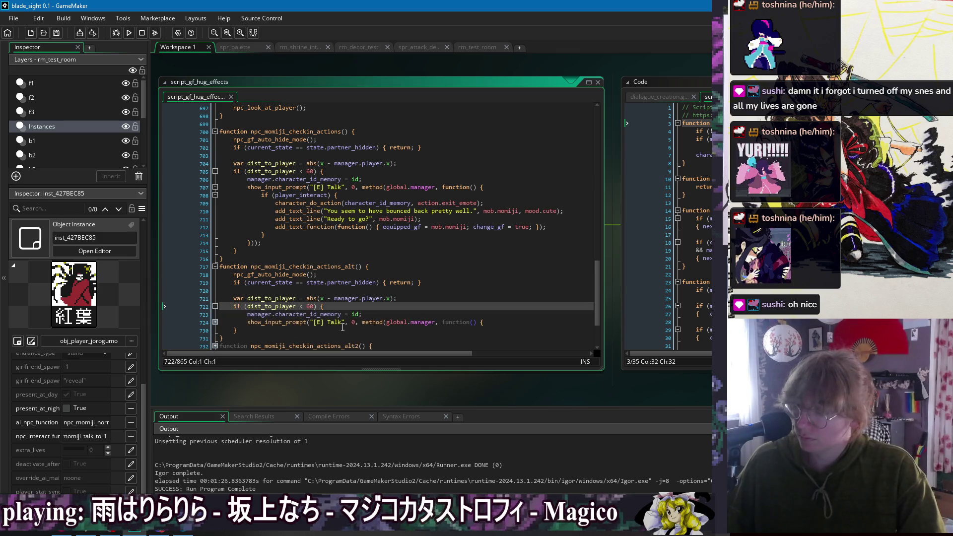
{"action": "left_click", "coordinate": [216, 322]}
- Inspect the alt function's lines 720–731, then fold the alt check-in function back up
{"action": "scroll", "coordinate": [319, 289], "scroll_direction": "down", "scroll_amount": 3}
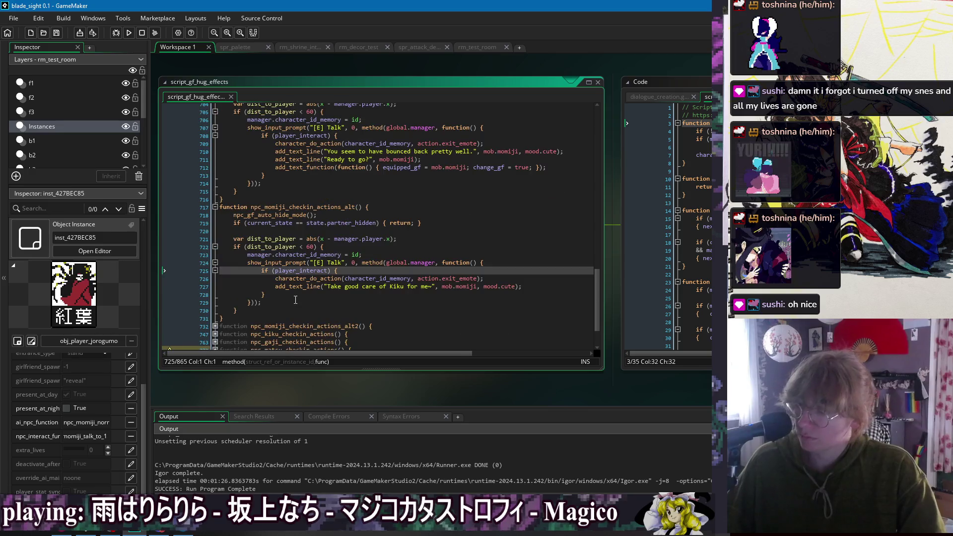
{"action": "left_click", "coordinate": [280, 231]}
{"action": "left_click", "coordinate": [275, 216]}
{"action": "left_click", "coordinate": [288, 232]}
{"action": "left_click", "coordinate": [232, 311]}
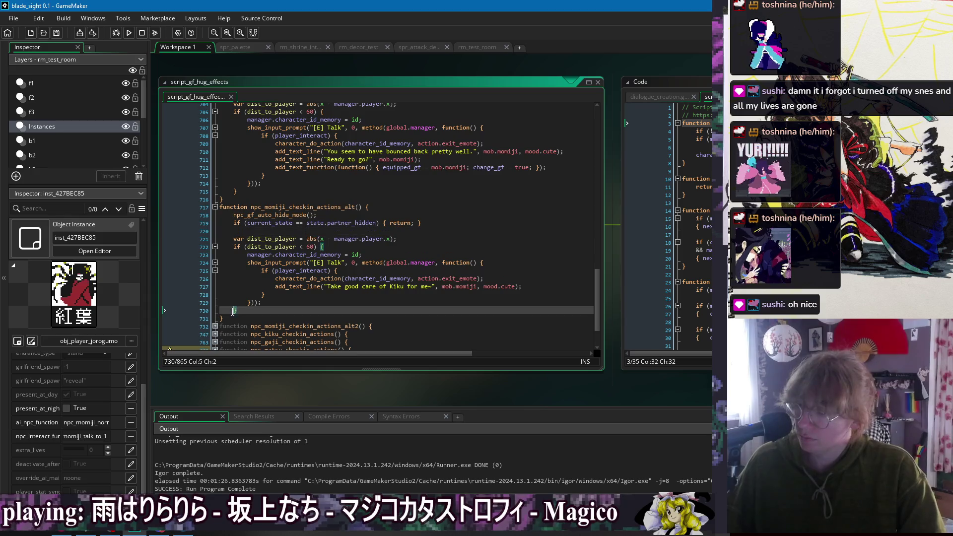
{"action": "left_click", "coordinate": [239, 318]}
{"action": "left_click", "coordinate": [367, 281]}
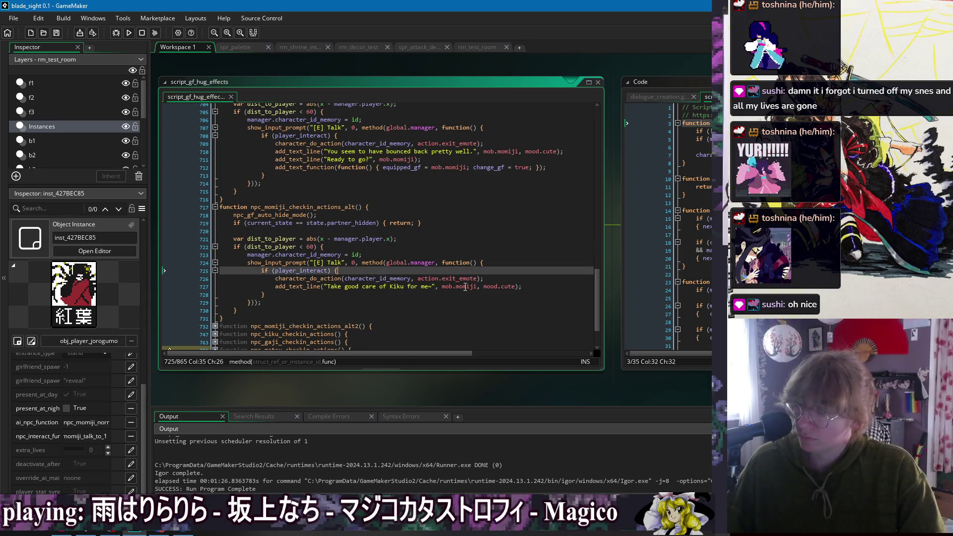
{"action": "left_click", "coordinate": [469, 308]}
{"action": "left_click", "coordinate": [433, 308]}
{"action": "left_click", "coordinate": [438, 317]}
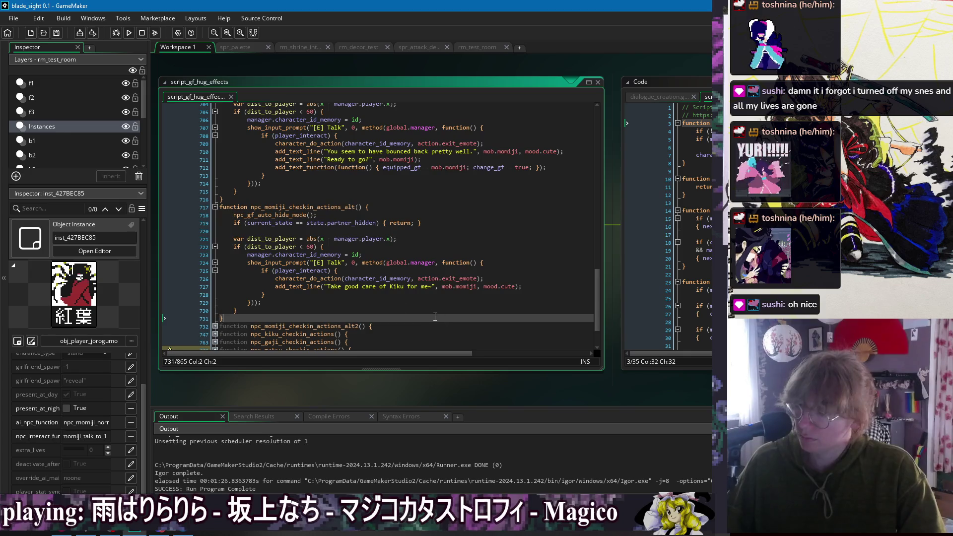
{"action": "left_click", "coordinate": [216, 207]}
- Unfold the npc_nekodoll_actions function above
{"action": "scroll", "coordinate": [233, 188], "scroll_direction": "up", "scroll_amount": 3}
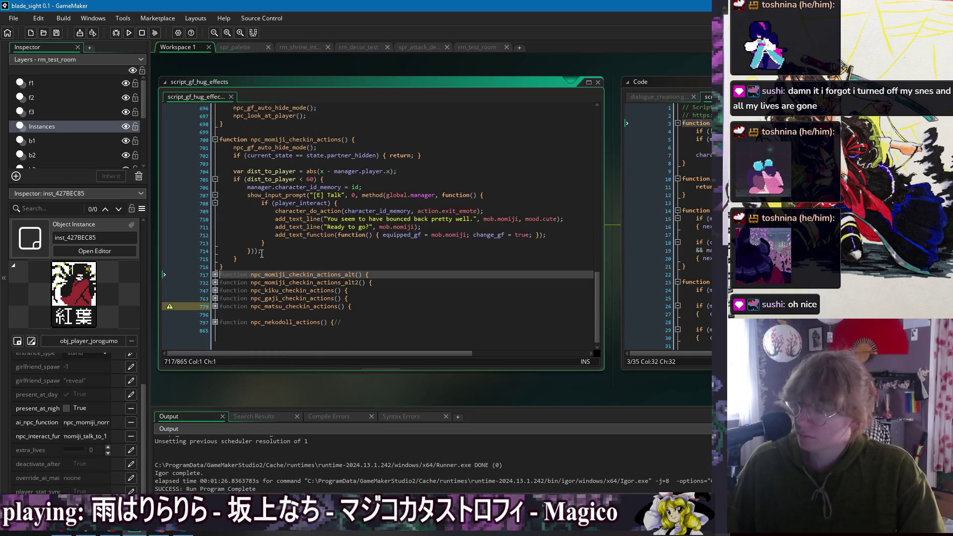
{"action": "left_click", "coordinate": [238, 165]}
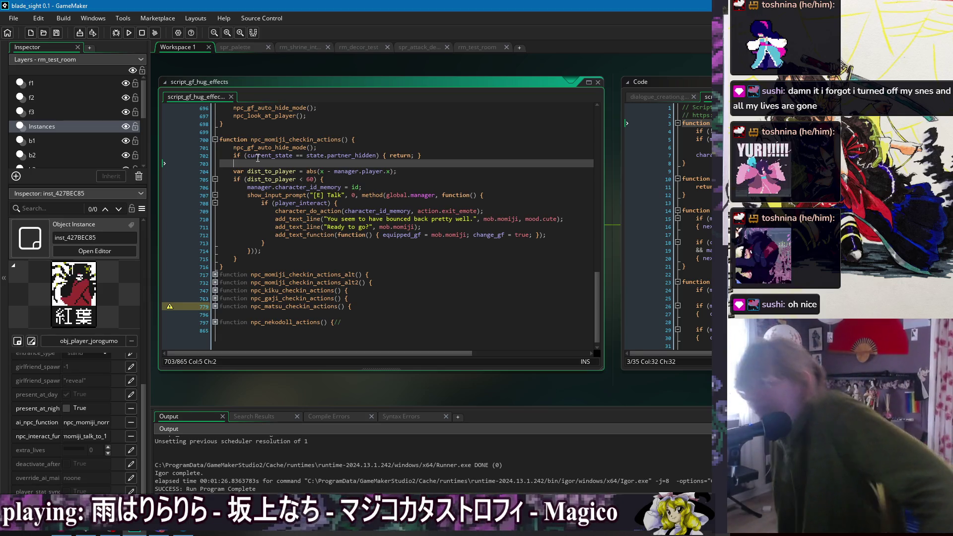
{"action": "left_click", "coordinate": [215, 322]}
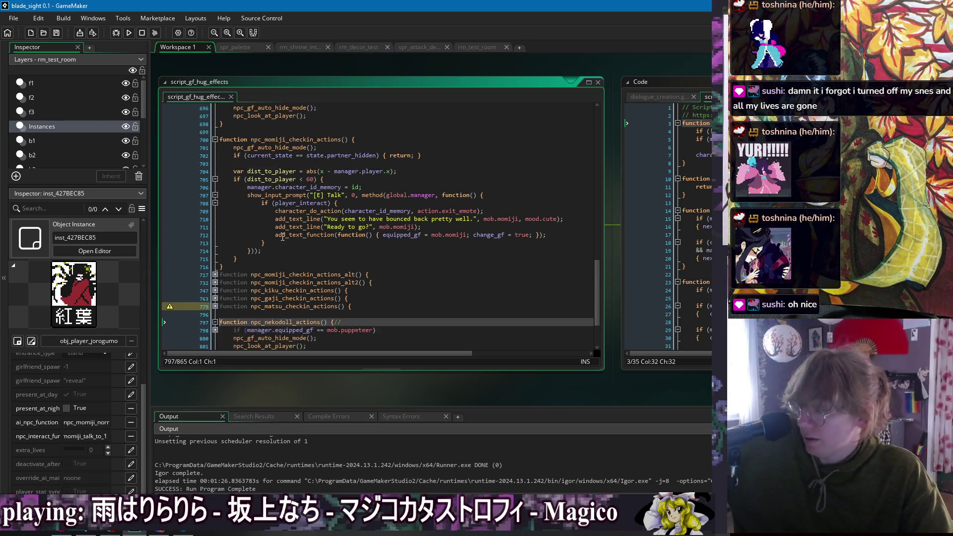
{"action": "scroll", "coordinate": [281, 244], "scroll_direction": "down", "scroll_amount": 3}
{"action": "left_click", "coordinate": [215, 314]}
{"action": "left_click", "coordinate": [260, 304]}
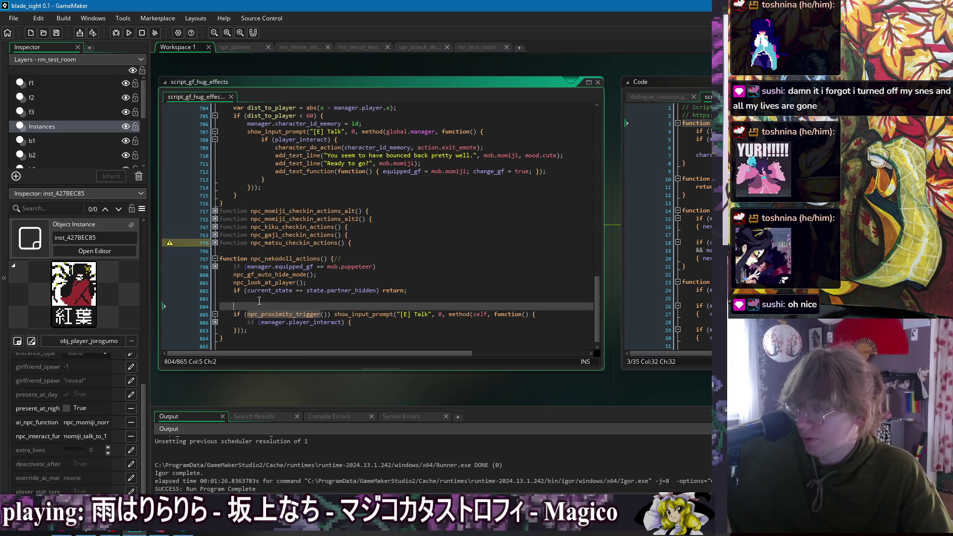
{"action": "left_click", "coordinate": [215, 258]}
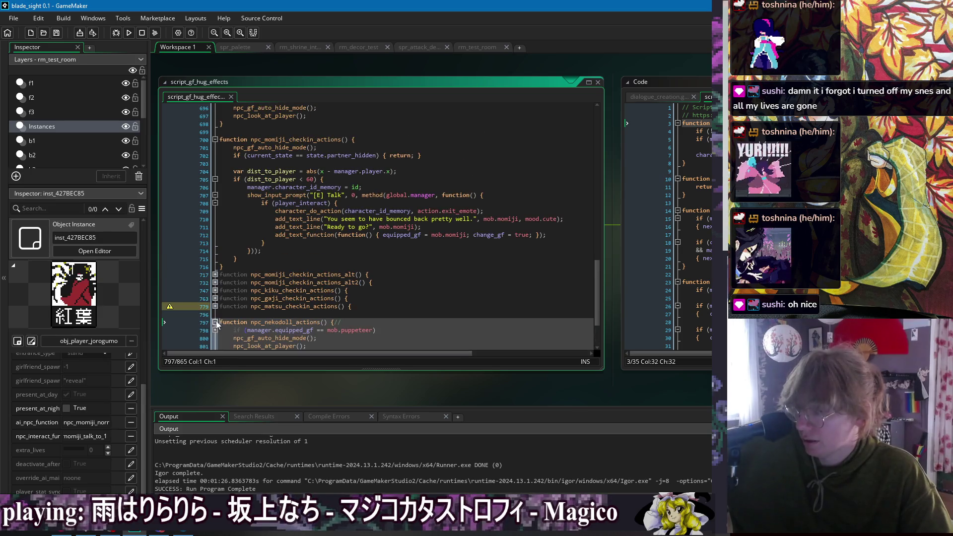
{"action": "left_click", "coordinate": [275, 257]}
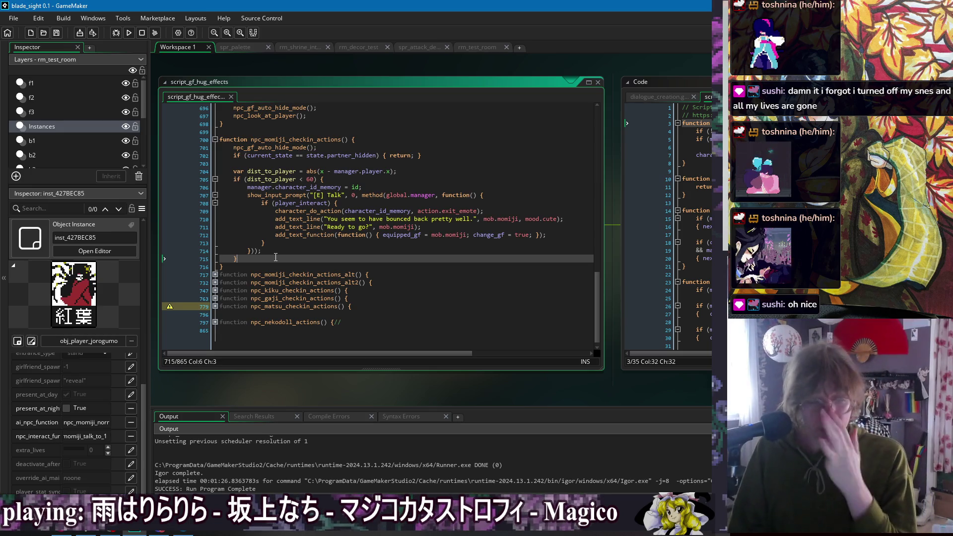
{"action": "left_click", "coordinate": [247, 162]}
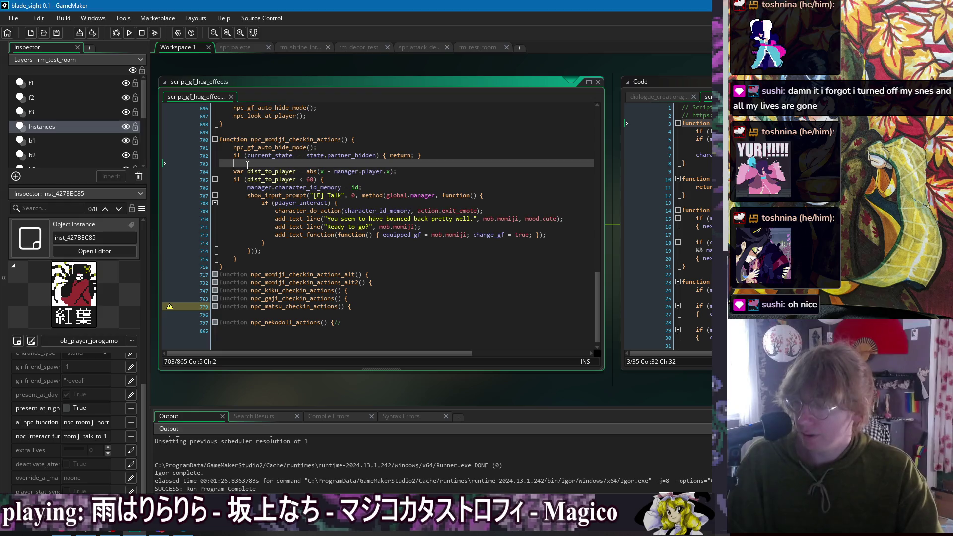
{"action": "left_click", "coordinate": [276, 132]}
{"action": "left_click", "coordinate": [299, 267]}
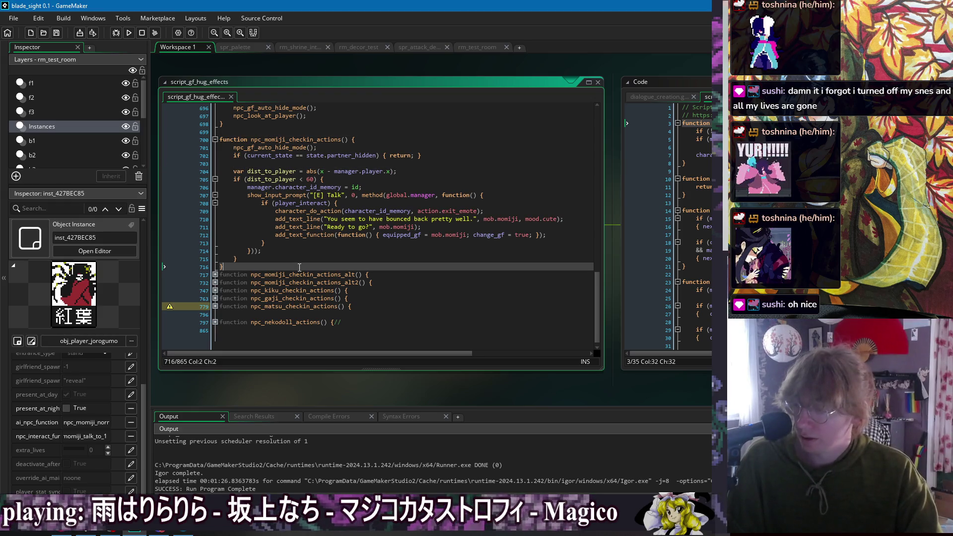
{"action": "left_click", "coordinate": [262, 133]}
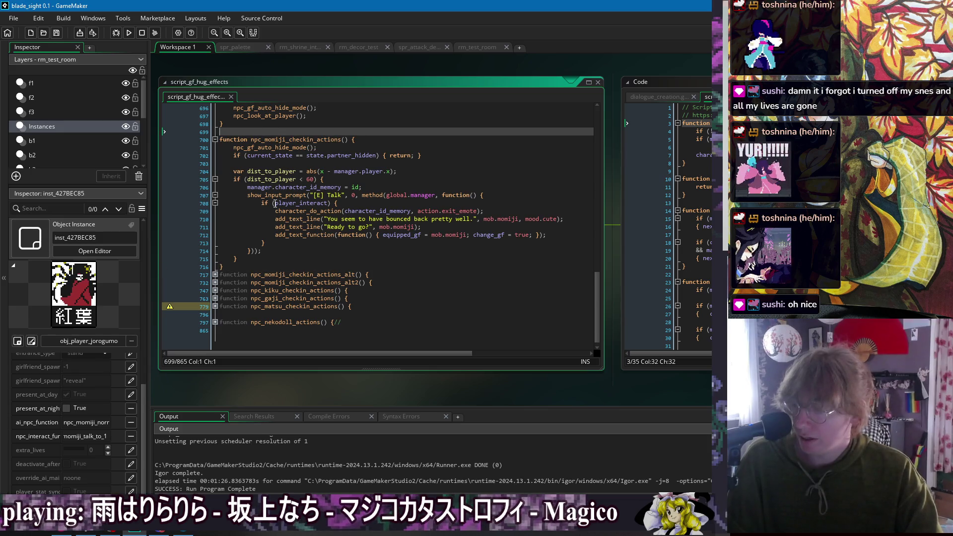
{"action": "left_click_drag", "start_coordinate": [296, 211], "coordinate": [540, 237]}
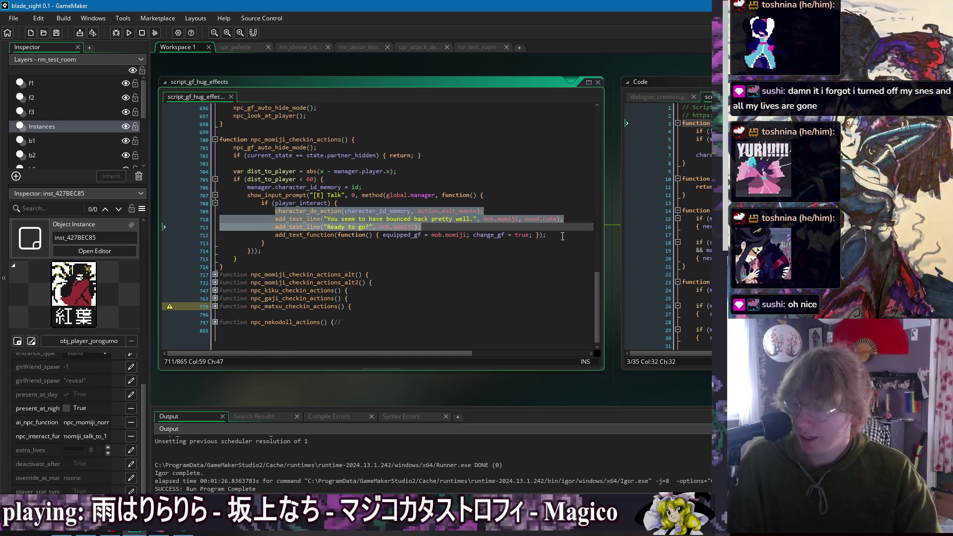
{"action": "left_click", "coordinate": [540, 236]}
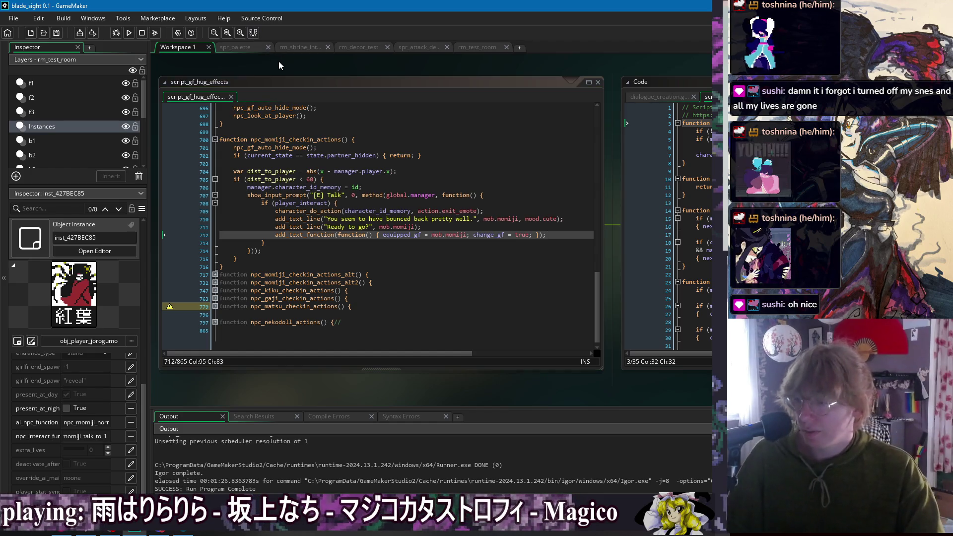
{"action": "right_click", "coordinate": [250, 64]}
{"action": "mouse_move", "coordinate": [263, 81]}
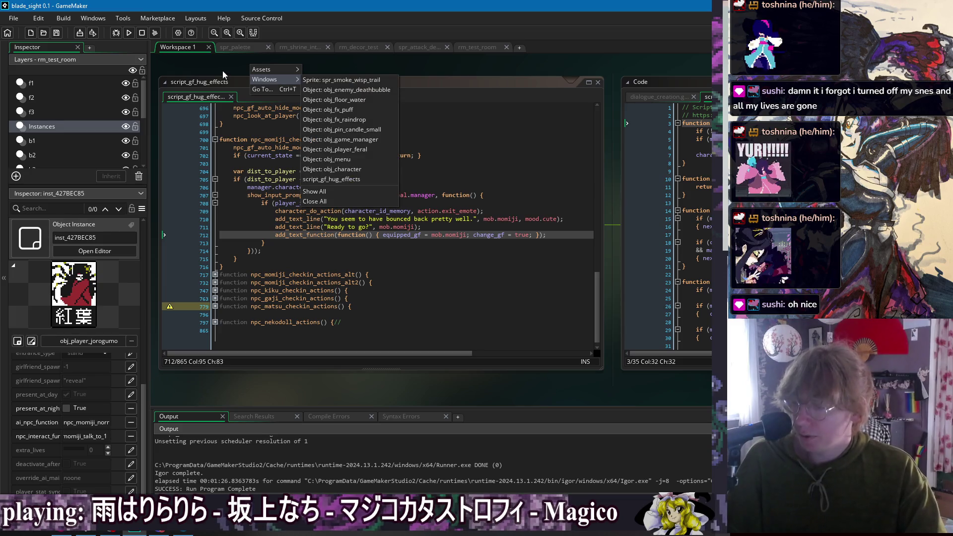
{"action": "left_click", "coordinate": [222, 67]}
{"action": "right_click", "coordinate": [222, 67]}
{"action": "left_click", "coordinate": [259, 90]}
{"action": "left_click", "coordinate": [318, 148]}
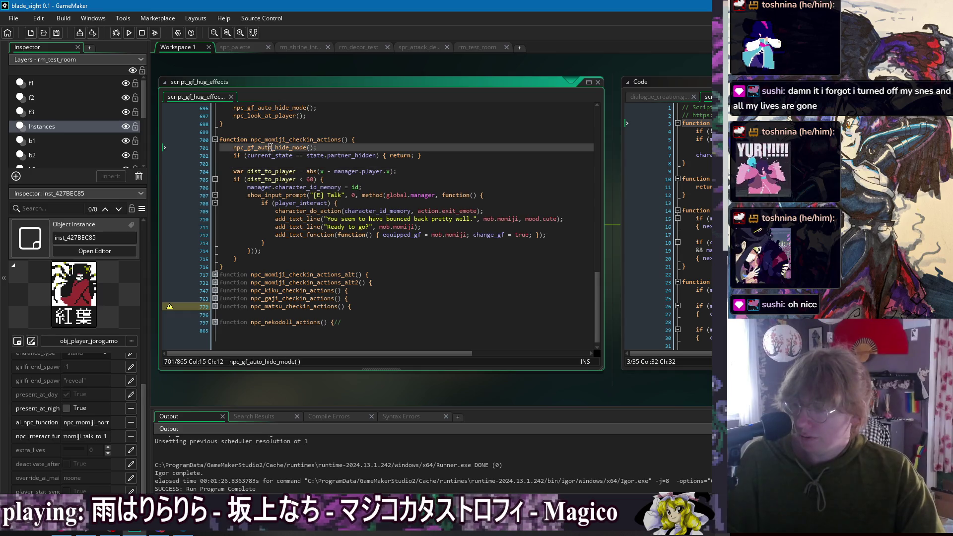
{"action": "left_click", "coordinate": [235, 156]}
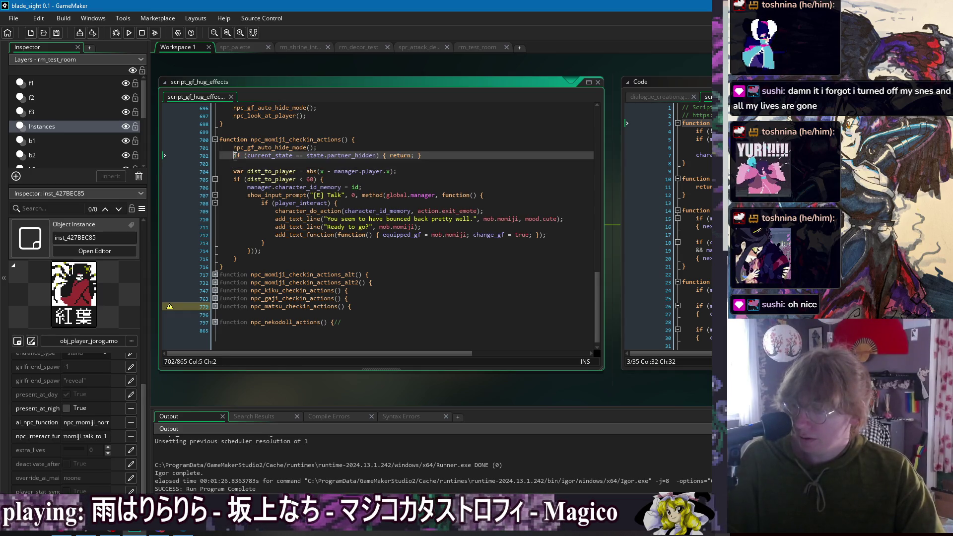
{"action": "left_click", "coordinate": [233, 171]}
{"action": "left_click", "coordinate": [234, 180]}
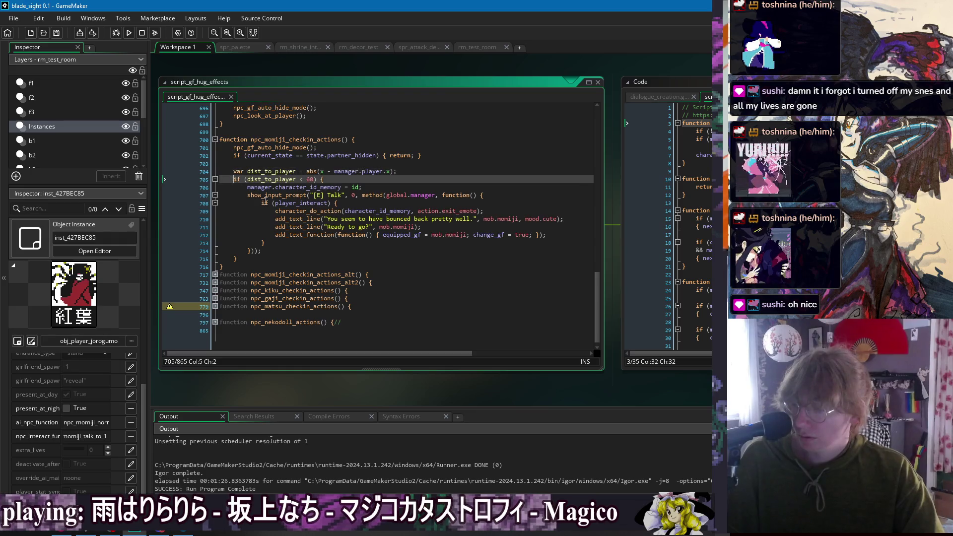
{"action": "left_click", "coordinate": [369, 189]}
{"action": "left_click", "coordinate": [245, 187]}
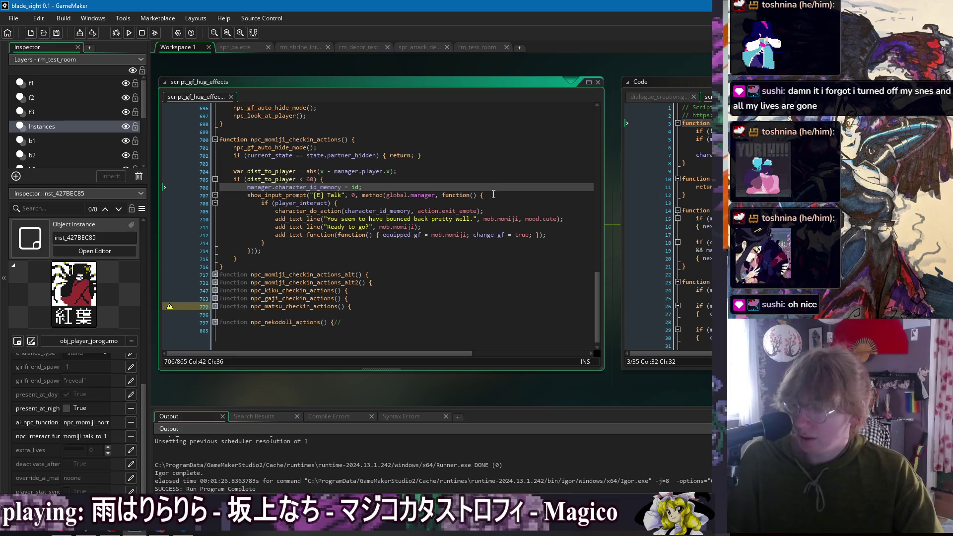
{"action": "scroll", "coordinate": [308, 184], "scroll_direction": "up", "scroll_amount": 3}
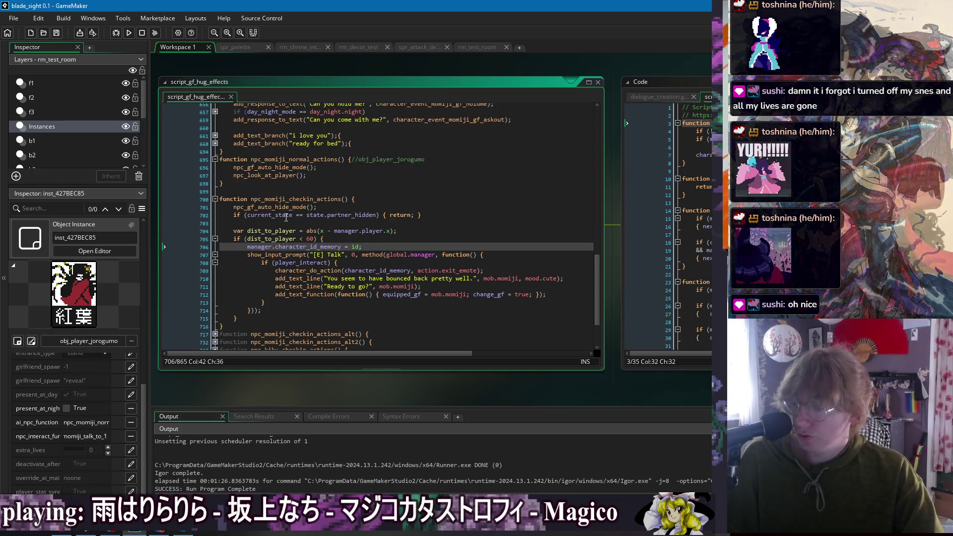
{"action": "key", "text": "Up"}
{"action": "key", "text": "Up"}
{"action": "key", "text": "Up"}
{"action": "left_click", "coordinate": [274, 192]}
{"action": "scroll", "coordinate": [298, 203], "scroll_direction": "up", "scroll_amount": 4}
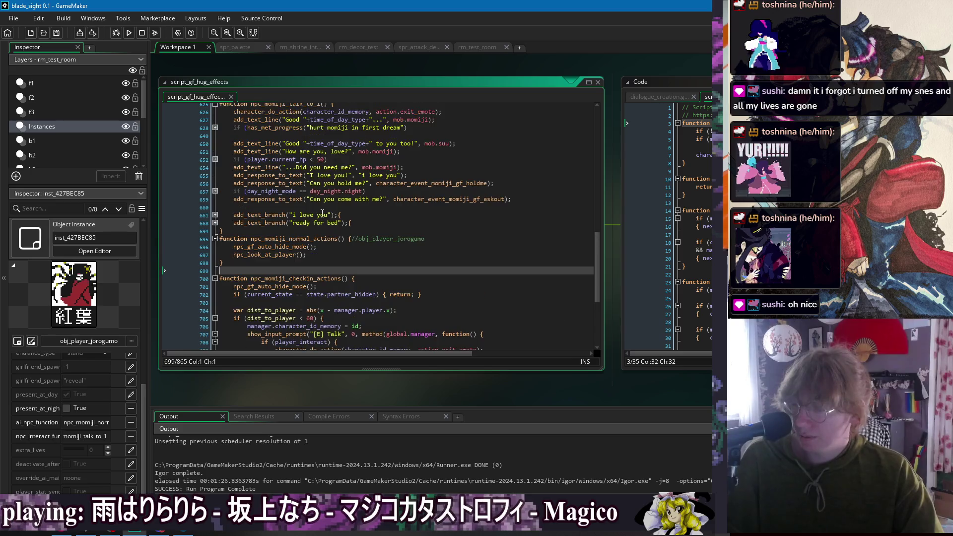
{"action": "scroll", "coordinate": [322, 214], "scroll_direction": "up", "scroll_amount": 1}
{"action": "left_click", "coordinate": [254, 156]}
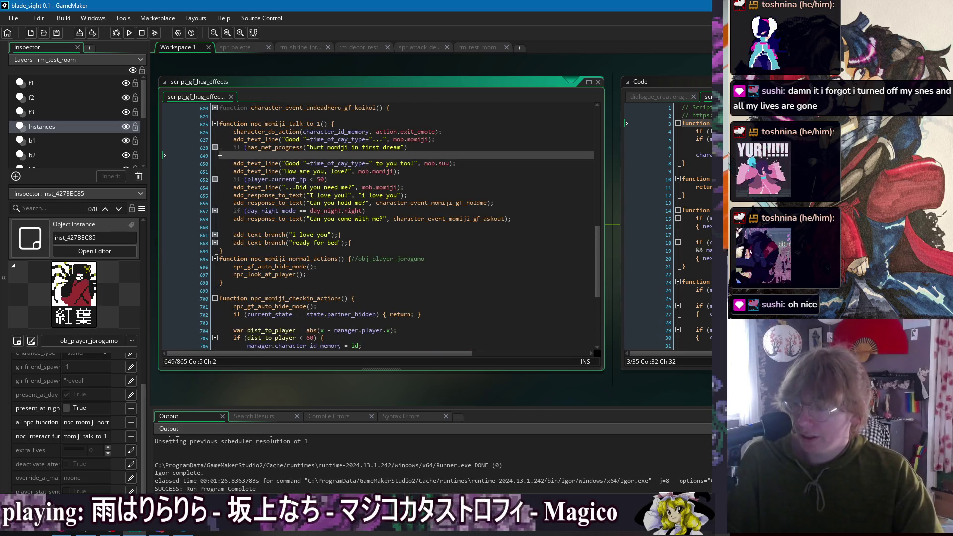
{"action": "left_click", "coordinate": [215, 148]}
{"action": "left_click", "coordinate": [215, 148]}
{"action": "left_click_drag", "start_coordinate": [234, 131], "coordinate": [356, 243]}
{"action": "left_click", "coordinate": [291, 242]}
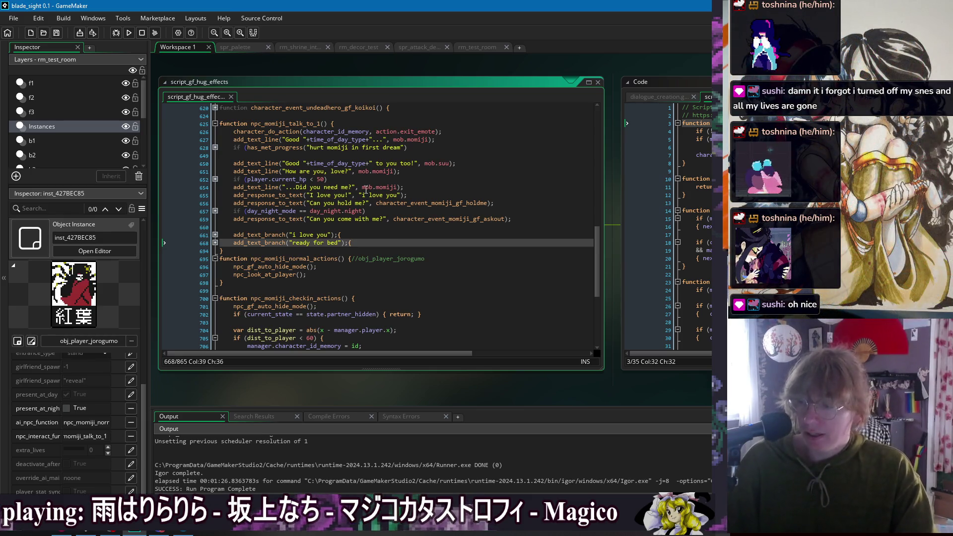
{"action": "left_click", "coordinate": [365, 188]}
{"action": "left_click", "coordinate": [402, 219]}
{"action": "left_click", "coordinate": [432, 242]}
{"action": "left_click", "coordinate": [457, 259]}
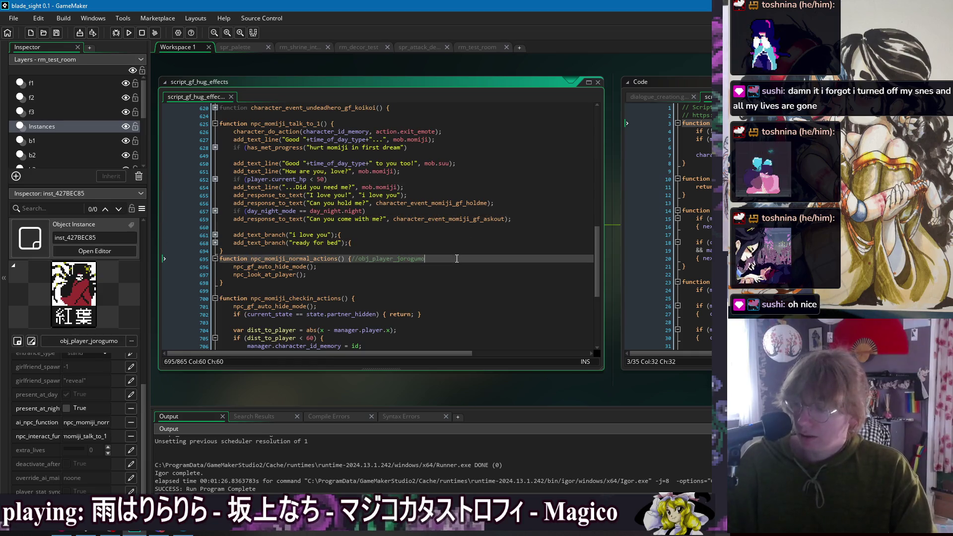
{"action": "left_click", "coordinate": [447, 276]}
{"action": "left_click", "coordinate": [437, 283]}
{"action": "left_click", "coordinate": [342, 131]}
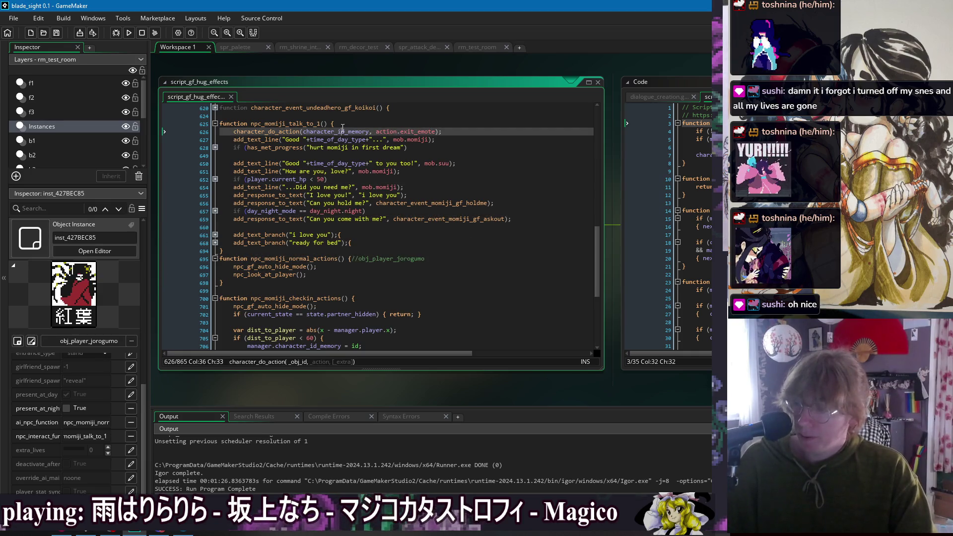
{"action": "left_click", "coordinate": [359, 156]}
{"action": "left_click", "coordinate": [466, 165]}
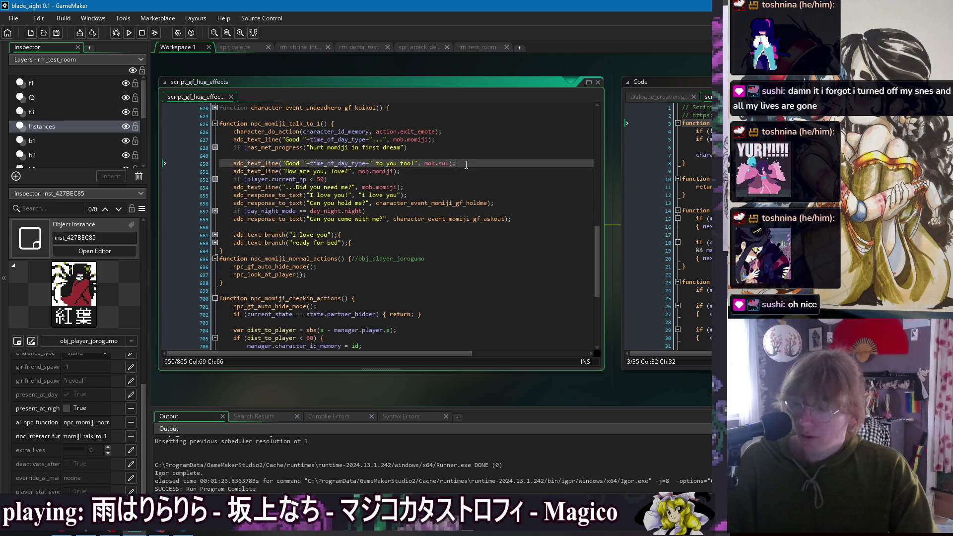
{"action": "key", "text": "Down"}
{"action": "key", "text": "Down"}
{"action": "key", "text": "Down"}
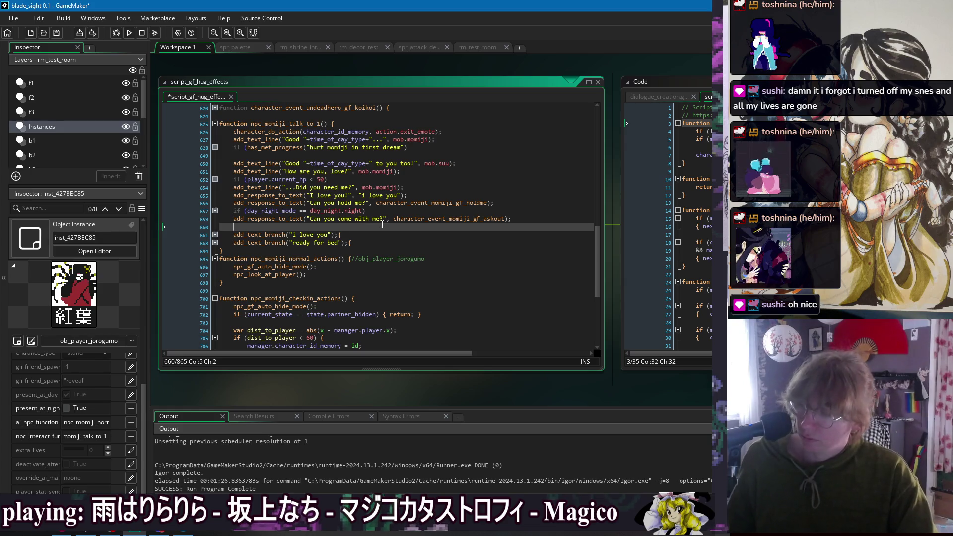
{"action": "left_click", "coordinate": [322, 157]}
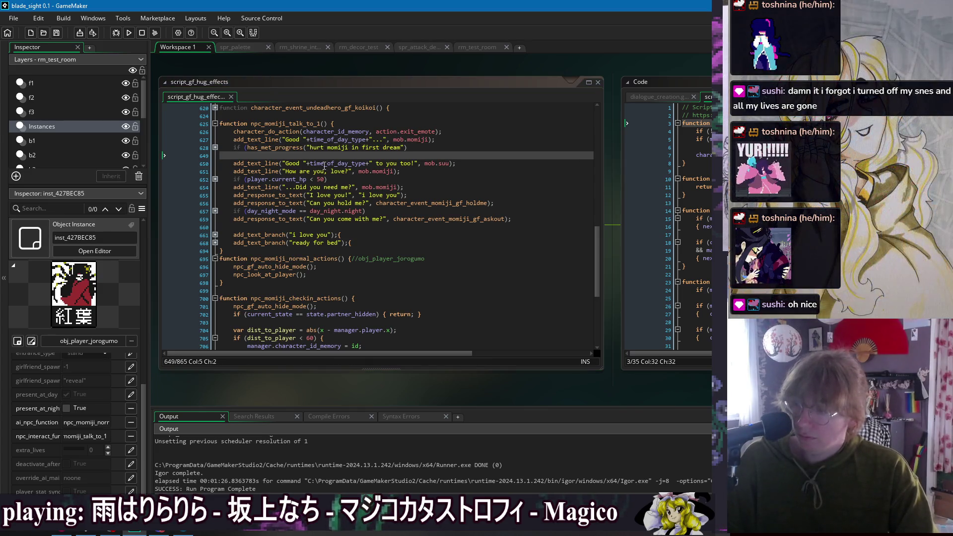
{"action": "scroll", "coordinate": [283, 177], "scroll_direction": "up", "scroll_amount": 3}
{"action": "left_click", "coordinate": [283, 178]}
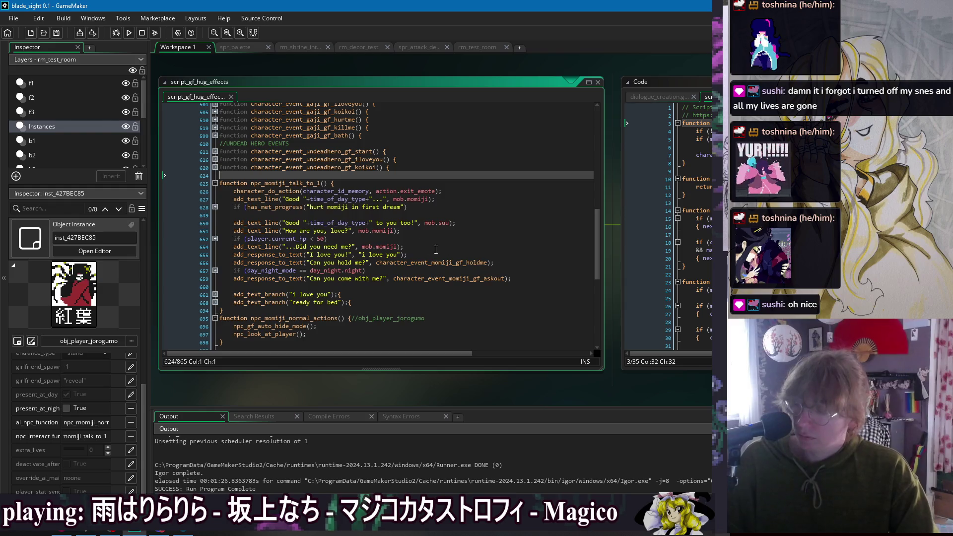
{"action": "left_click", "coordinate": [404, 215]}
{"action": "left_click", "coordinate": [286, 68]}
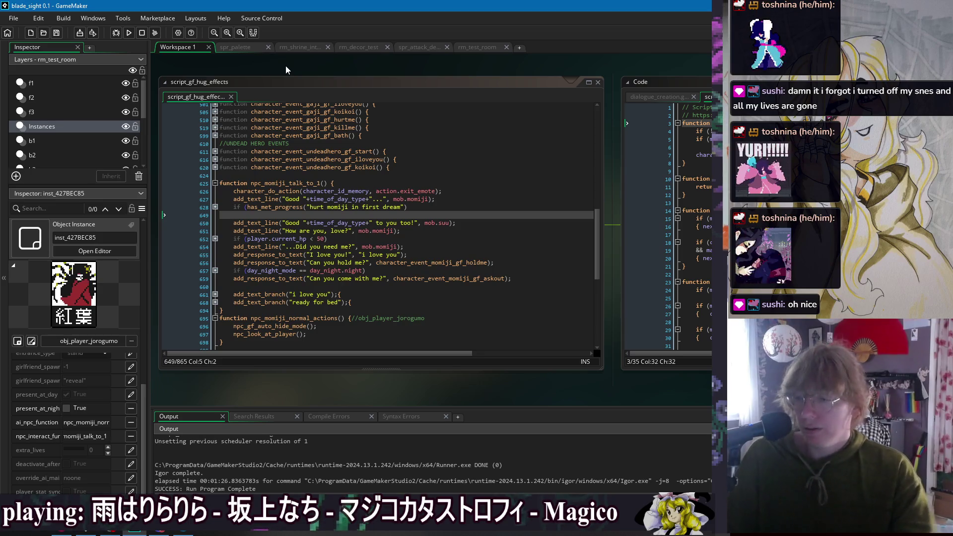
{"action": "left_click", "coordinate": [324, 177]}
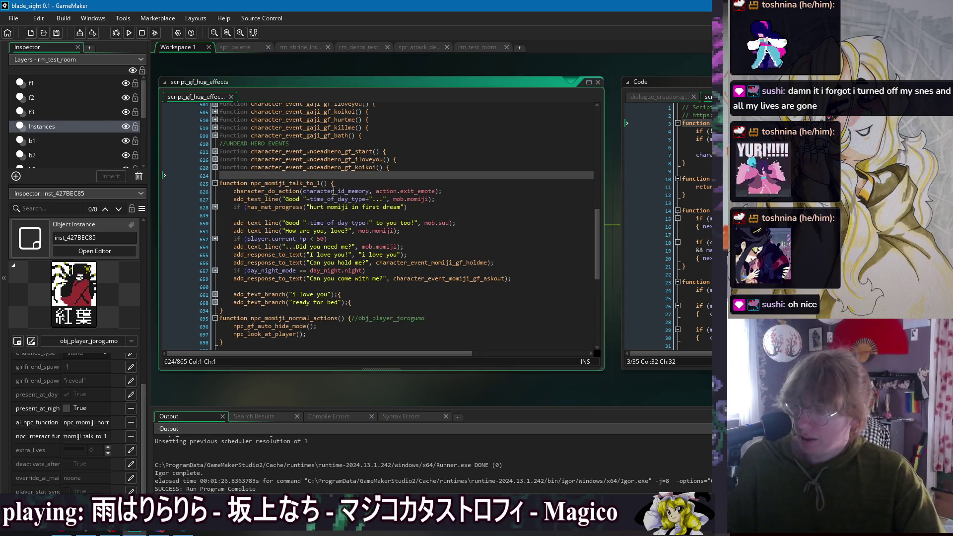
{"action": "left_click", "coordinate": [216, 153], "text": "shift"}
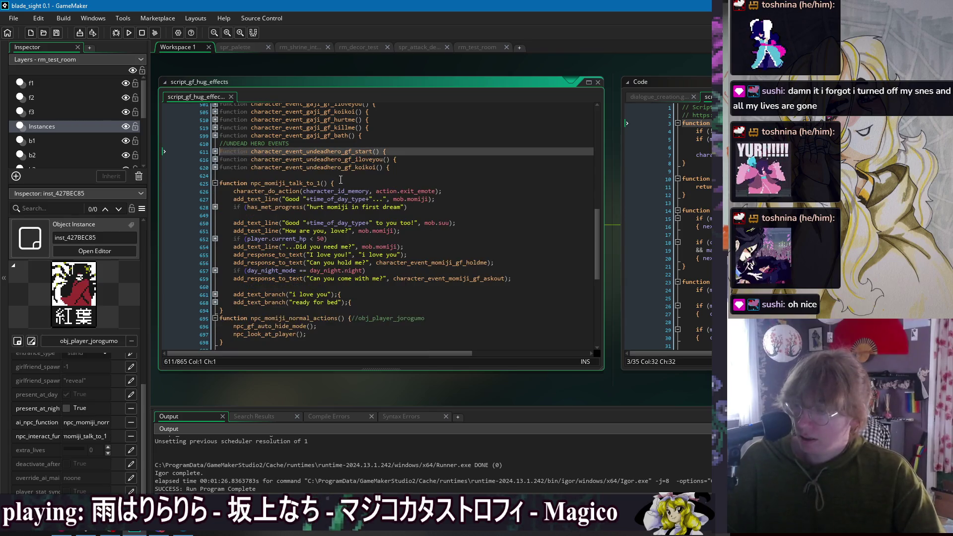
{"action": "left_click", "coordinate": [416, 180]}
{"action": "left_click", "coordinate": [426, 172]}
{"action": "left_click", "coordinate": [315, 67]}
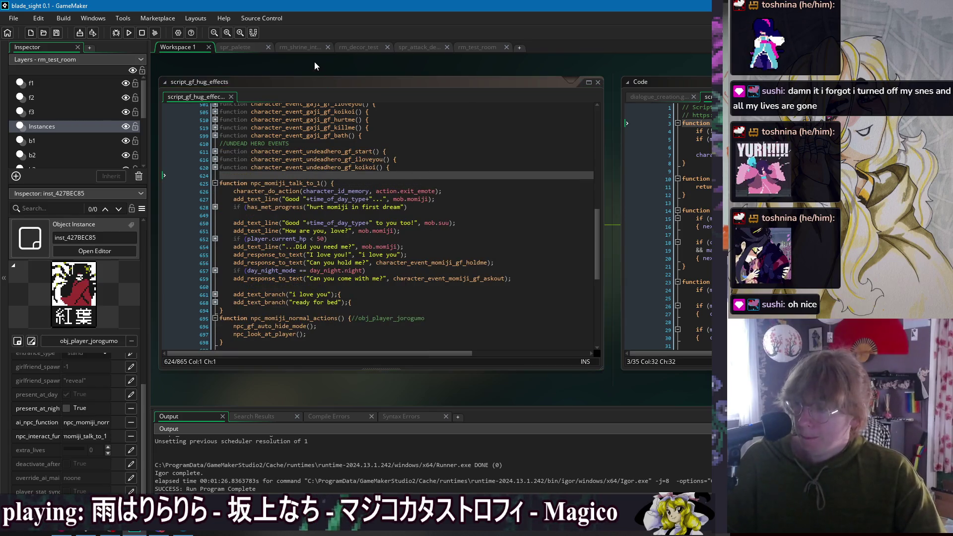
- Run the game, talk to the pink-haired character, choose 'Can you come with me?', then quit
{"action": "left_click", "coordinate": [129, 33]}
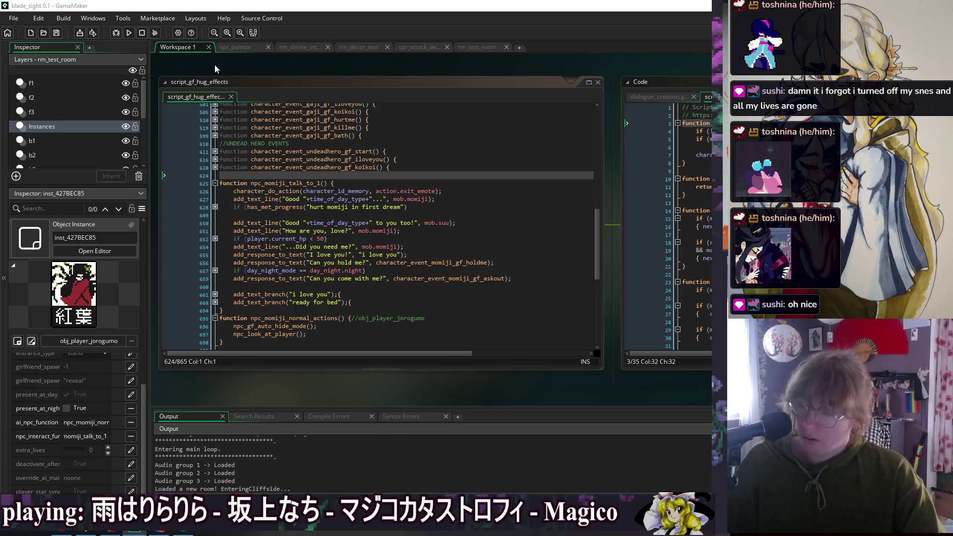
{"action": "key", "text": "Left"}
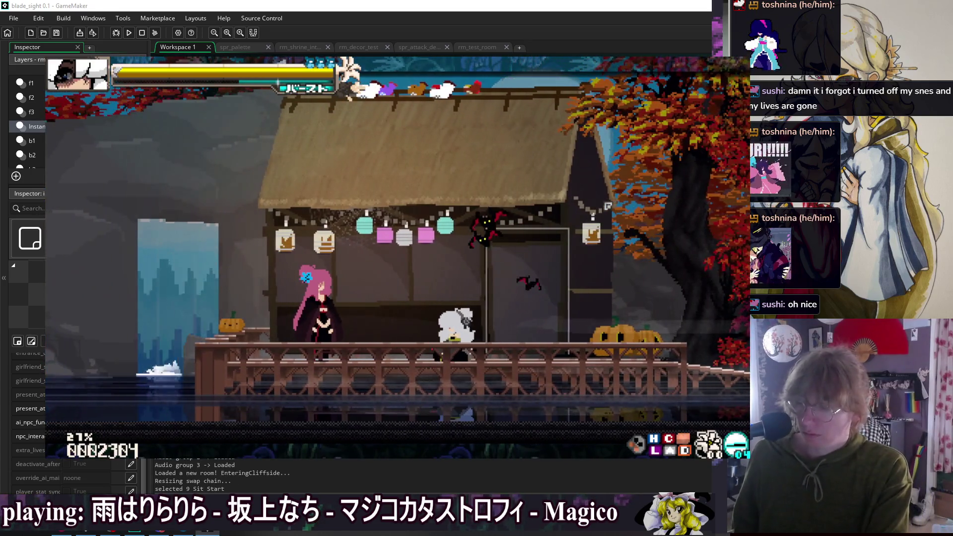
{"action": "key", "text": "Left"}
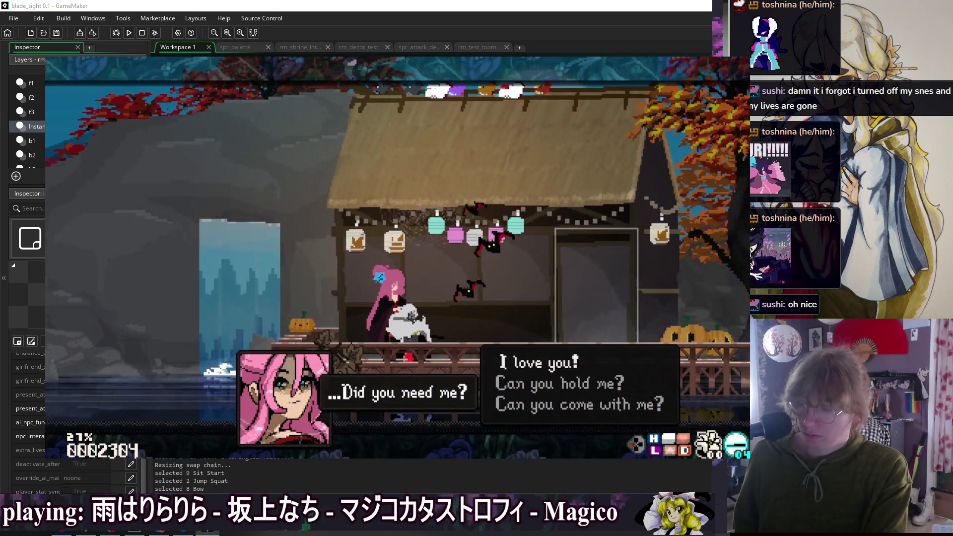
{"action": "key", "text": "Down"}
{"action": "key", "text": "Down"}
{"action": "key", "text": "Return"}
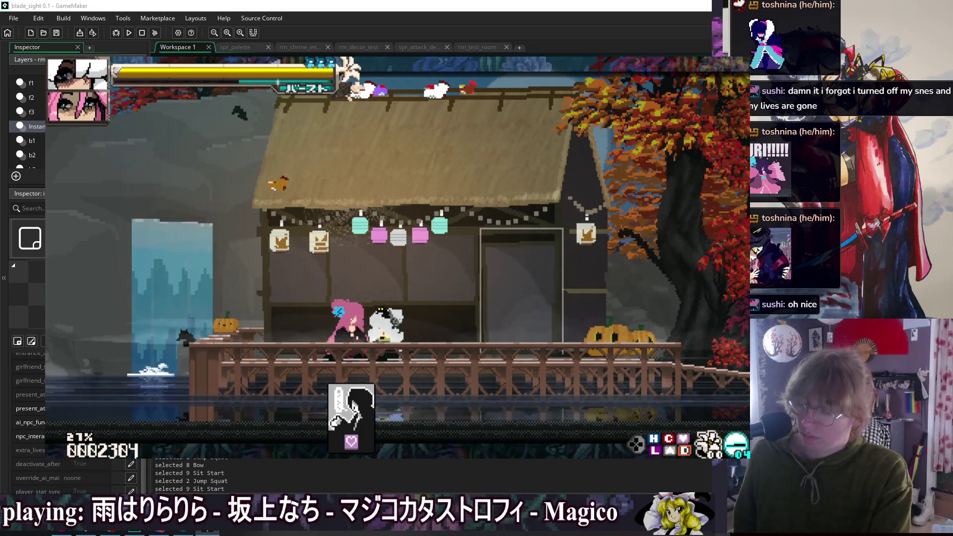
{"action": "key", "text": "Escape"}
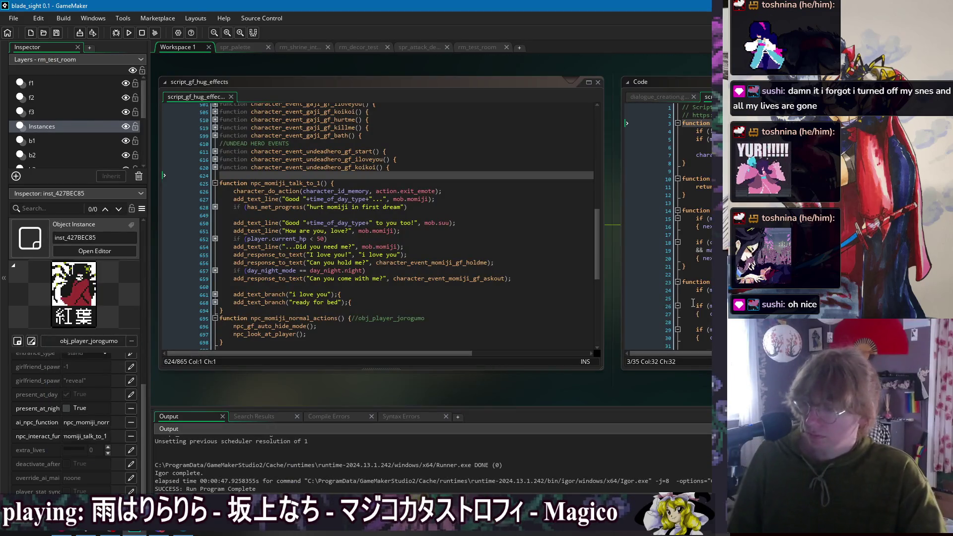
- Switch to obj_game_manager's Events window and look over the Begin Step and Step code
{"action": "right_click", "coordinate": [352, 69]}
{"action": "mouse_move", "coordinate": [371, 81]}
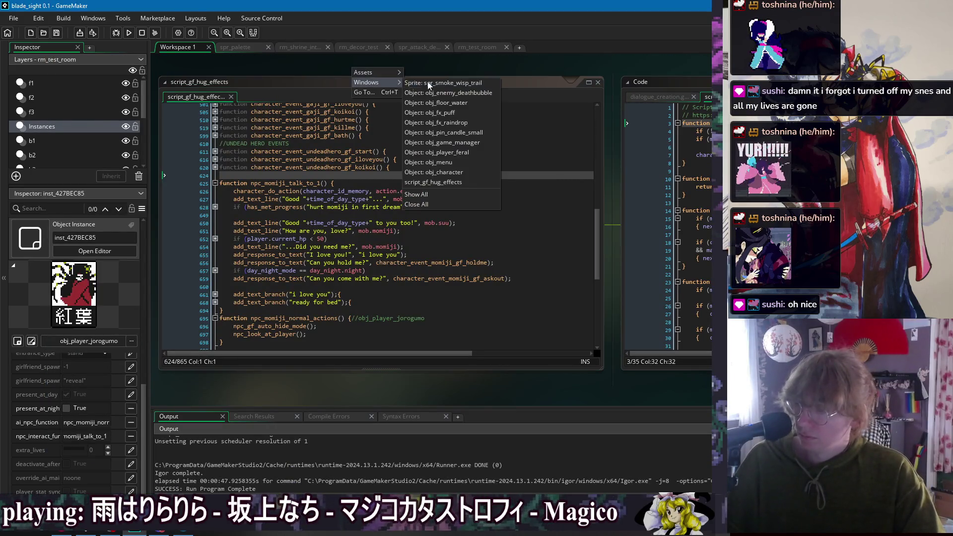
{"action": "left_click", "coordinate": [469, 144]}
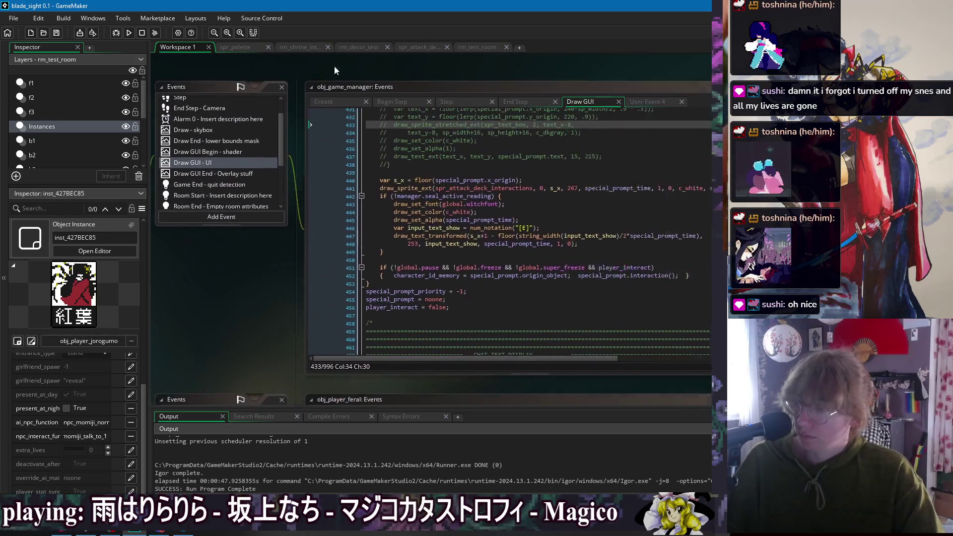
{"action": "left_click", "coordinate": [292, 101]}
{"action": "left_click", "coordinate": [378, 177]}
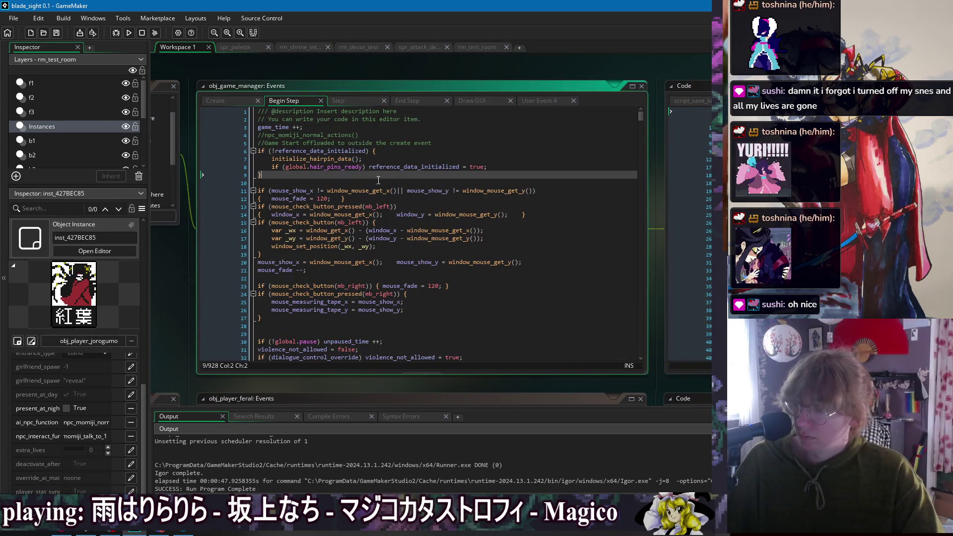
{"action": "left_click", "coordinate": [339, 101]}
- Indent the else line near the girlfriend reset on line 60 to match its block
{"action": "scroll", "coordinate": [386, 211], "scroll_direction": "down", "scroll_amount": 17}
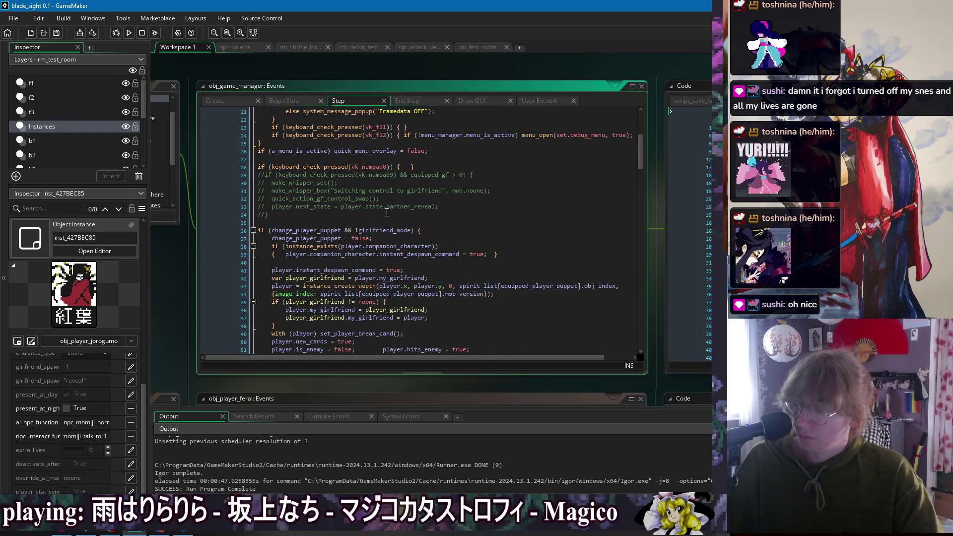
{"action": "scroll", "coordinate": [387, 212], "scroll_direction": "down", "scroll_amount": 10}
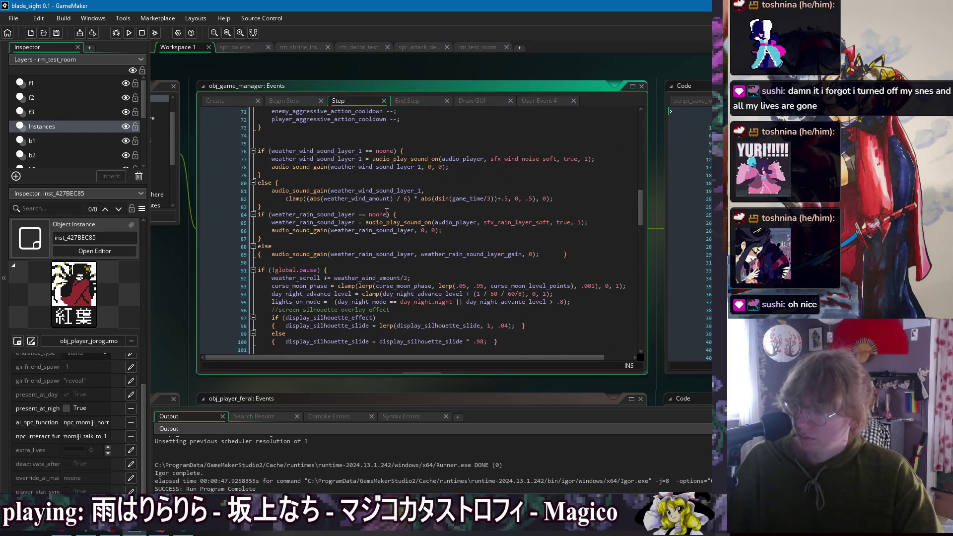
{"action": "left_click", "coordinate": [282, 101]}
{"action": "scroll", "coordinate": [343, 147], "scroll_direction": "down", "scroll_amount": 12}
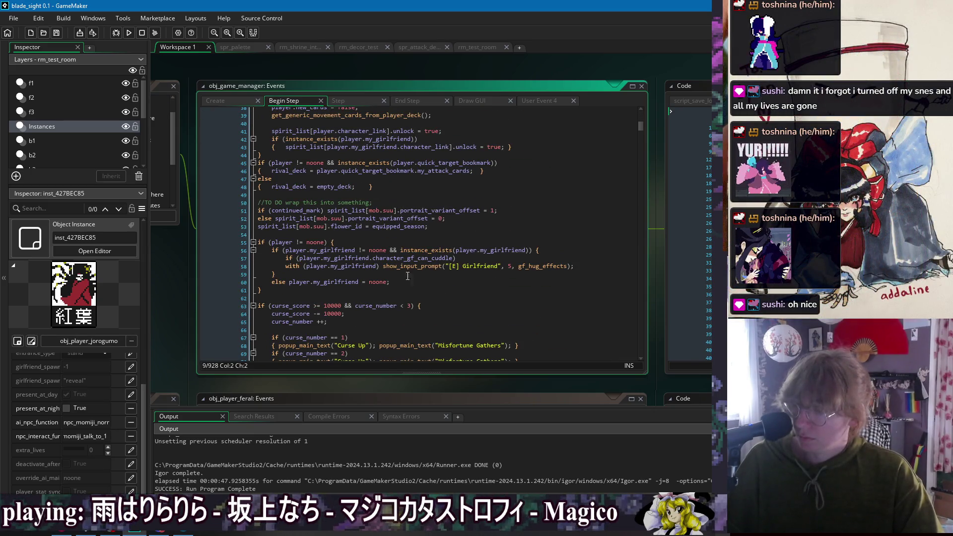
{"action": "left_click", "coordinate": [422, 282]}
{"action": "key", "text": "Home"}
{"action": "key", "text": "Down"}
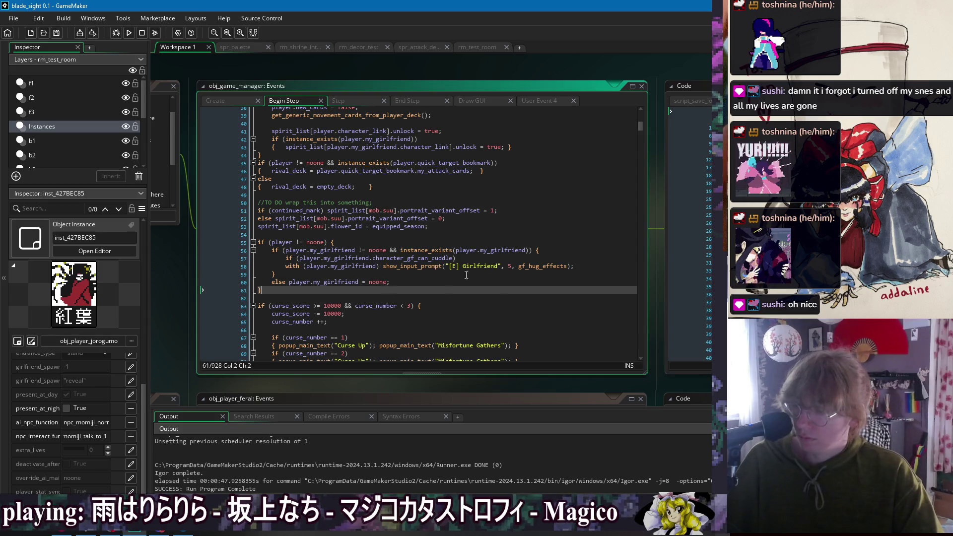
- Open the gf_hug_effects definition in script_gf_hug_effects with F12
{"action": "left_click", "coordinate": [541, 267]}
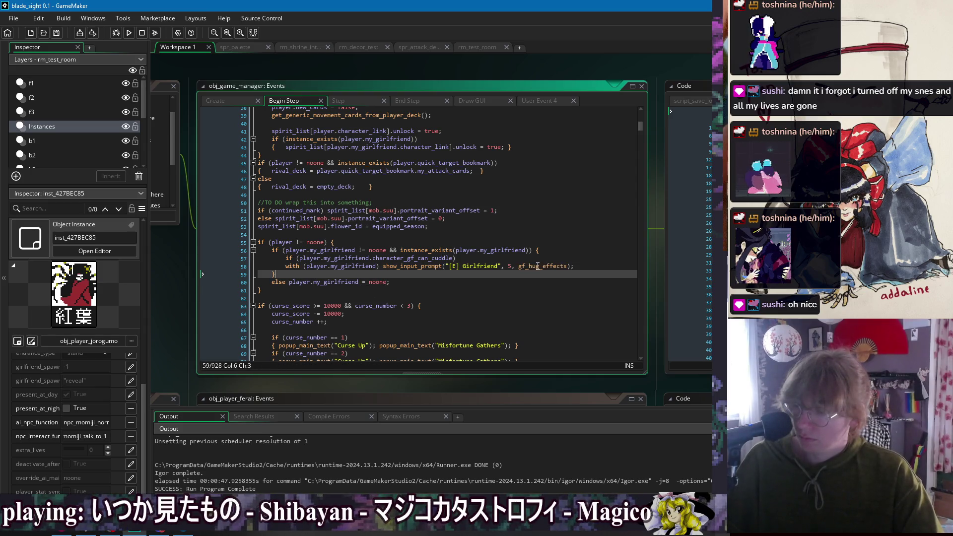
{"action": "key", "text": "F12"}
{"action": "left_click", "coordinate": [390, 120]}
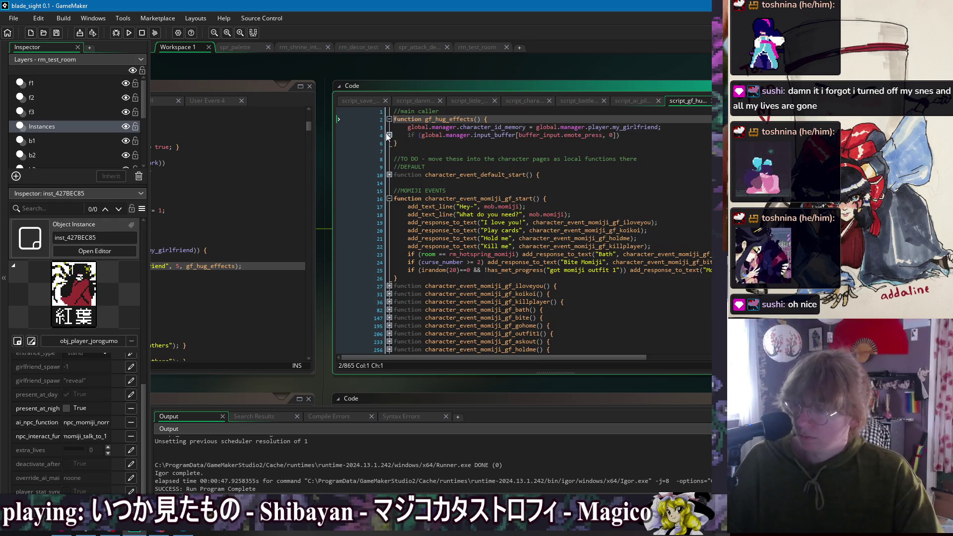
- Expand gf_hug_effects and read its girlfriend talk event call
{"action": "left_click", "coordinate": [395, 135]}
{"action": "key", "text": "Down"}
{"action": "key", "text": "End"}
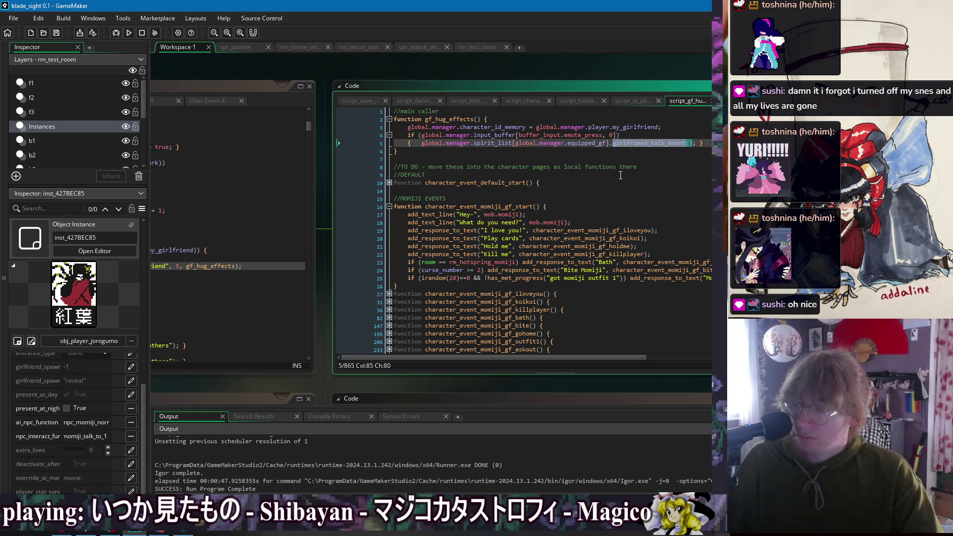
{"action": "key", "text": "Down"}
{"action": "key", "text": "Down"}
{"action": "key", "text": "Down"}
{"action": "key", "text": "Down"}
{"action": "key", "text": "Down"}
{"action": "key", "text": "End"}
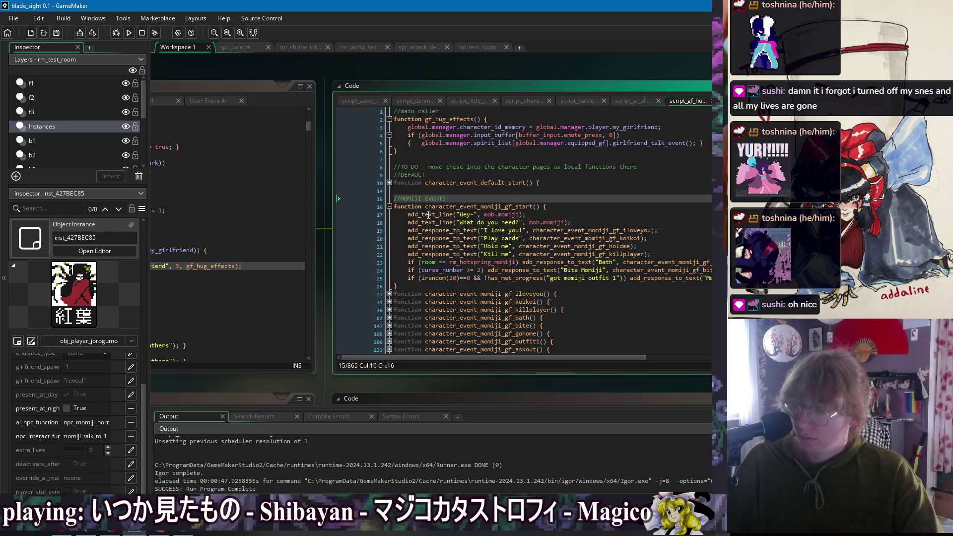
{"action": "key", "text": "Down"}
{"action": "key", "text": "Down"}
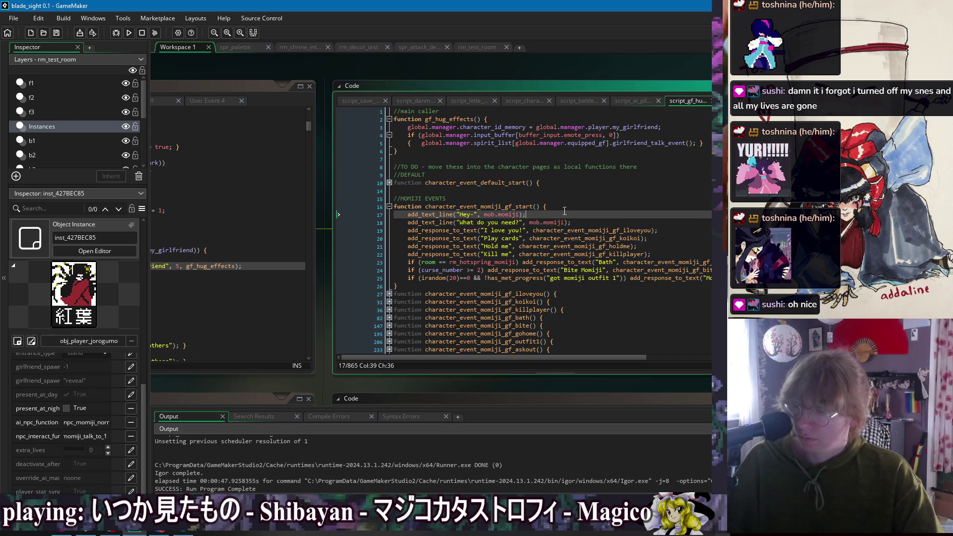
- Read the Momiji dialogue lines, random outfit chance, and 'Hold me' and 'Bite Momiji' responses
{"action": "key", "text": "ctrl+Right"}
{"action": "key", "text": "Down"}
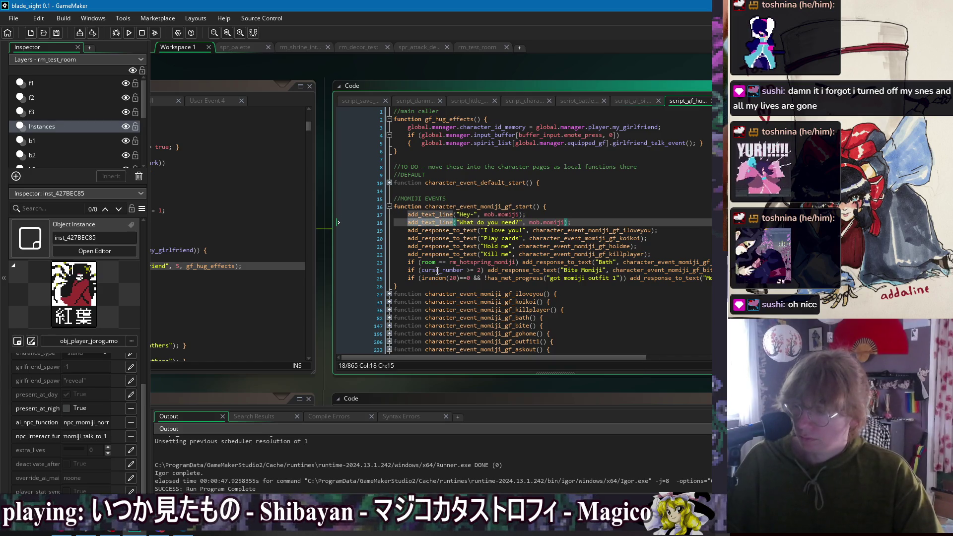
{"action": "left_click", "coordinate": [446, 278]}
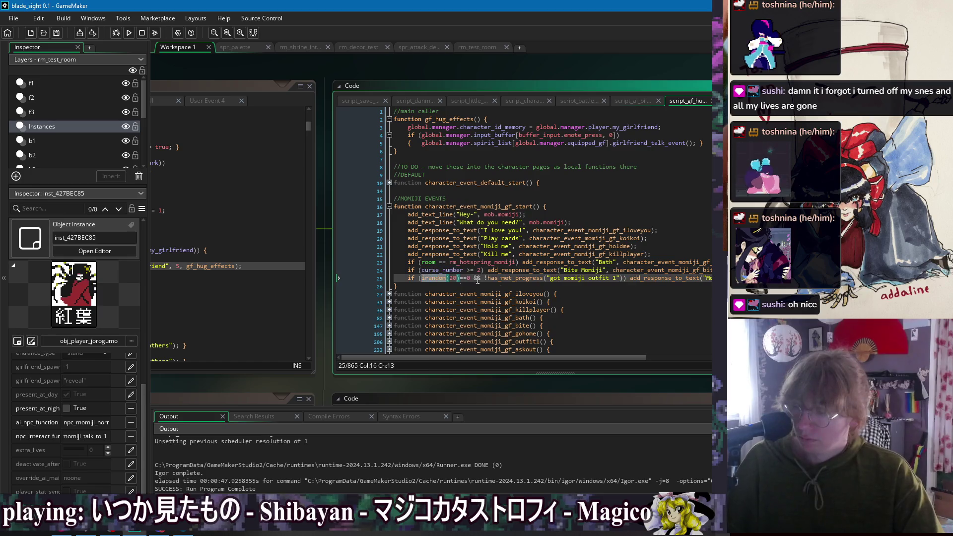
{"action": "left_click", "coordinate": [694, 246]}
{"action": "left_click", "coordinate": [701, 270]}
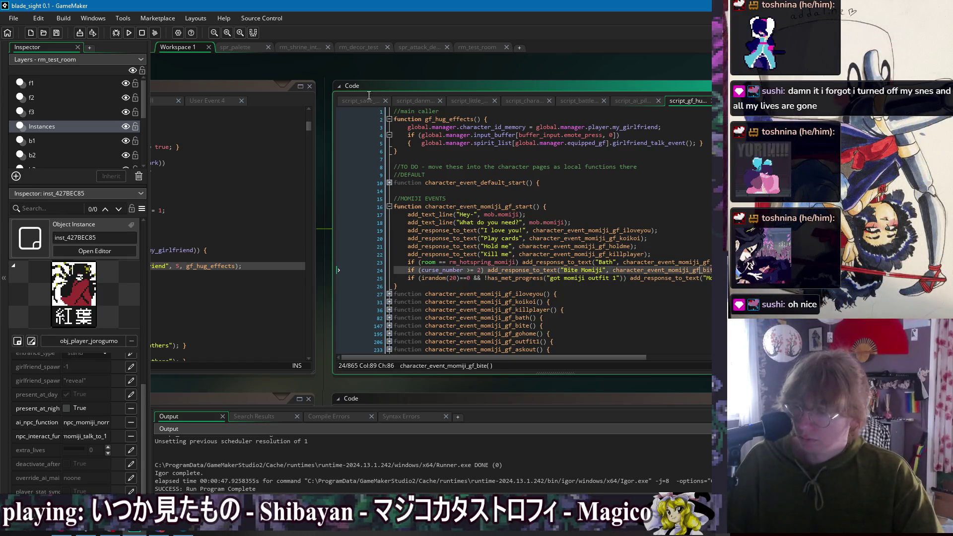
{"action": "mouse_move", "coordinate": [248, 72]}
{"action": "left_mouse_down"}
{"action": "mouse_move", "coordinate": [481, 71]}
{"action": "mouse_move", "coordinate": [492, 79]}
{"action": "left_mouse_up"}
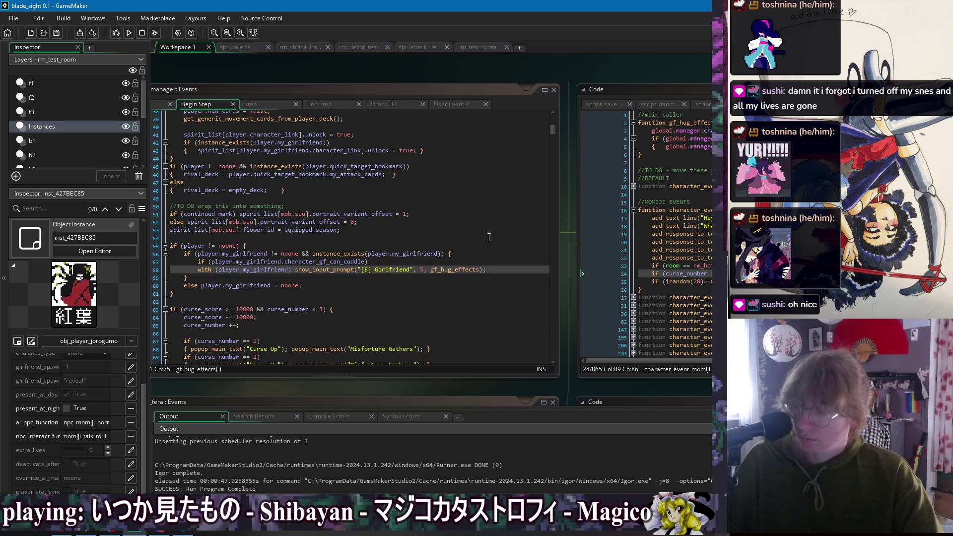
- Delete the '[E] Girlfriend' label from the Begin Step hug prompt call and save
{"action": "left_click", "coordinate": [479, 260]}
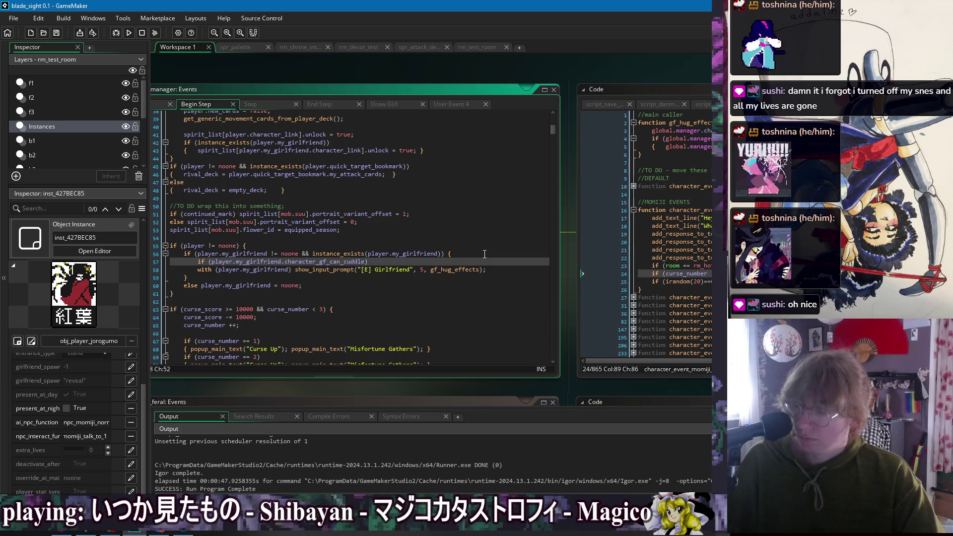
{"action": "left_click", "coordinate": [415, 270]}
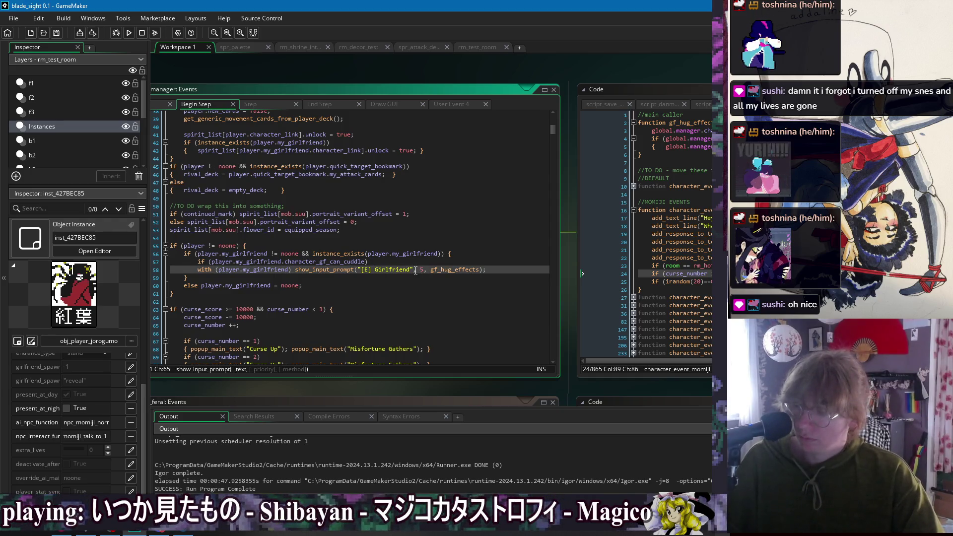
{"action": "mouse_move", "coordinate": [414, 272]}
{"action": "left_mouse_down"}
{"action": "mouse_move", "coordinate": [361, 271]}
{"action": "mouse_move", "coordinate": [404, 270]}
{"action": "left_mouse_up"}
{"action": "left_click", "coordinate": [362, 271]}
{"action": "key", "text": "BackSpace"}
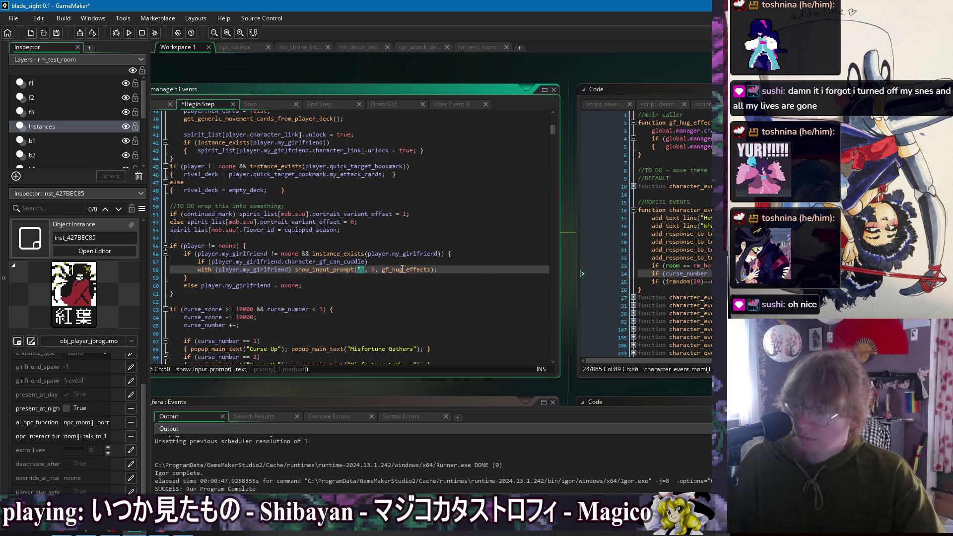
{"action": "left_click", "coordinate": [448, 271]}
{"action": "key", "text": "ctrl+s"}
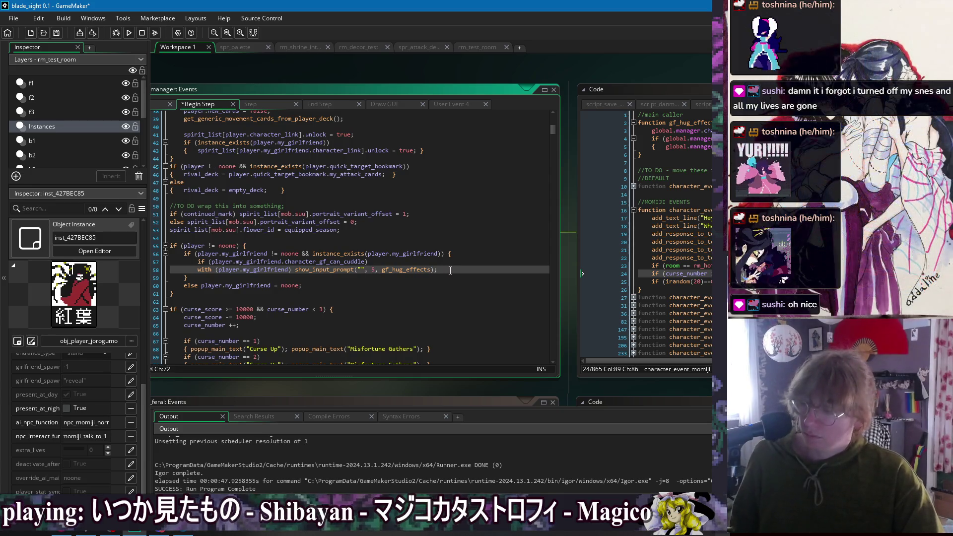
- Open the show_input_prompt function definition
{"action": "left_click", "coordinate": [380, 270]}
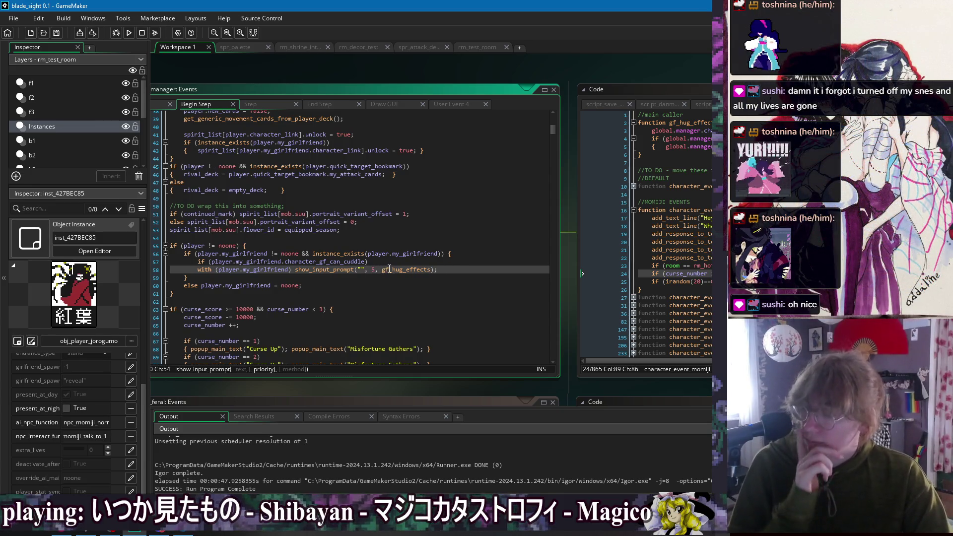
{"action": "key", "text": "Right"}
{"action": "key", "text": "Right"}
{"action": "key", "text": "Right"}
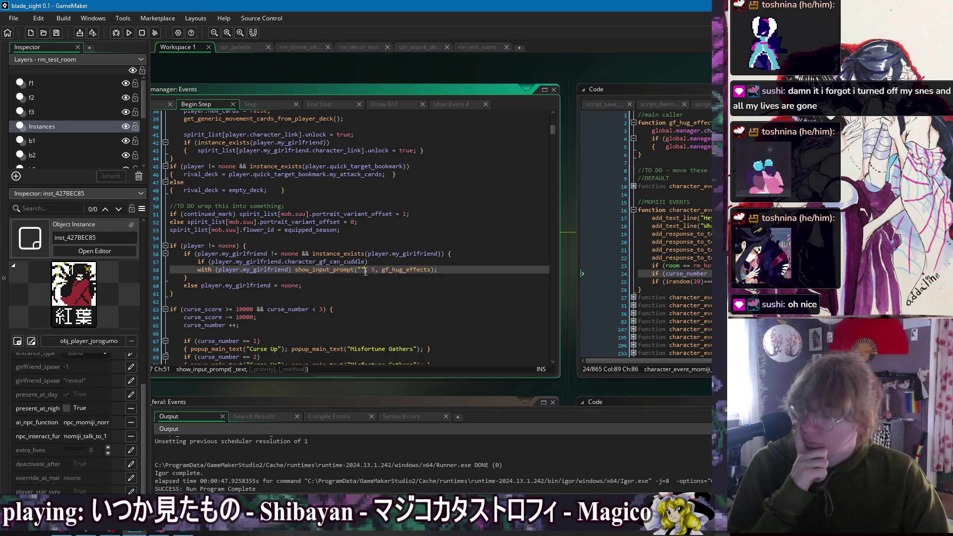
{"action": "middle_click", "coordinate": [323, 270]}
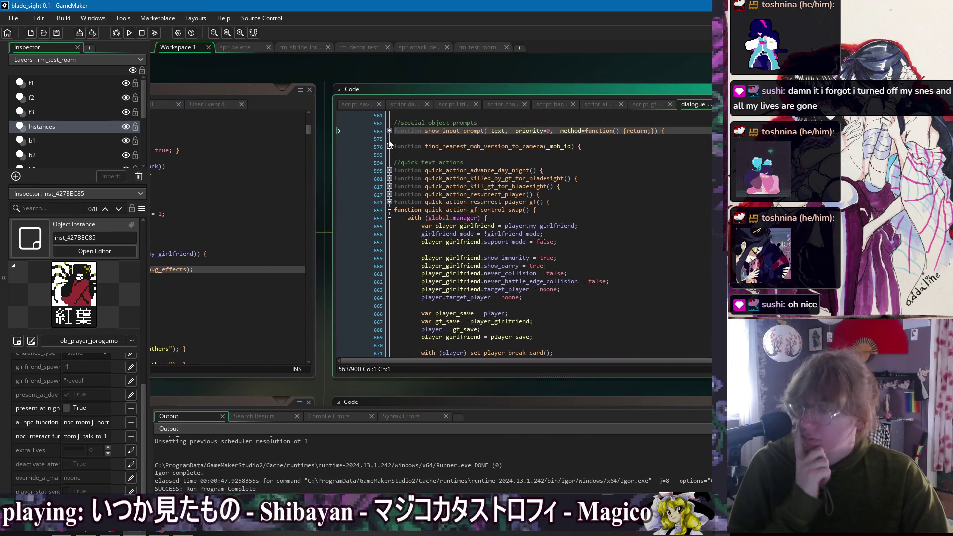
- Add a sprite_num: _text field to show_input_prompt's prompt struct and save
{"action": "left_click", "coordinate": [390, 130]}
{"action": "left_click", "coordinate": [389, 139]}
{"action": "left_click", "coordinate": [396, 155]}
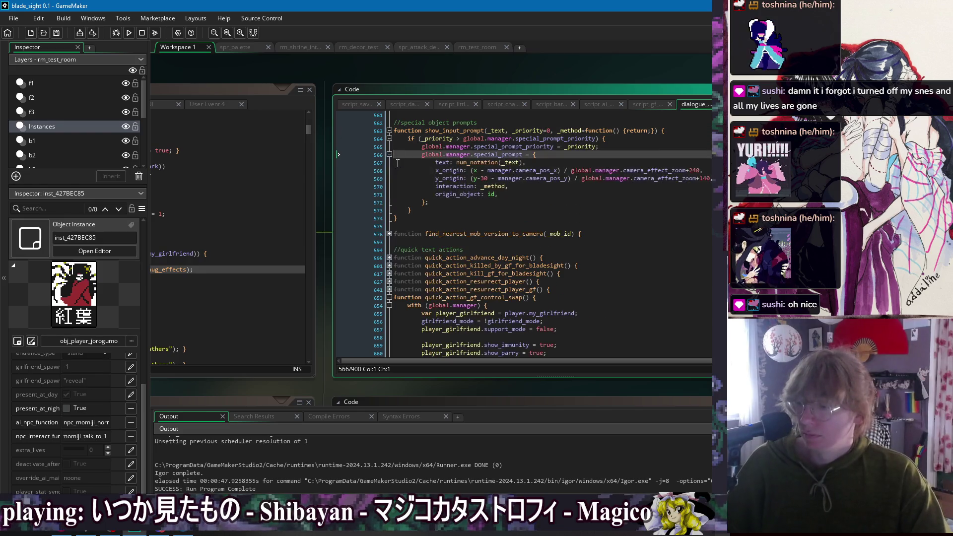
{"action": "left_click", "coordinate": [464, 202]}
{"action": "left_click", "coordinate": [637, 162]}
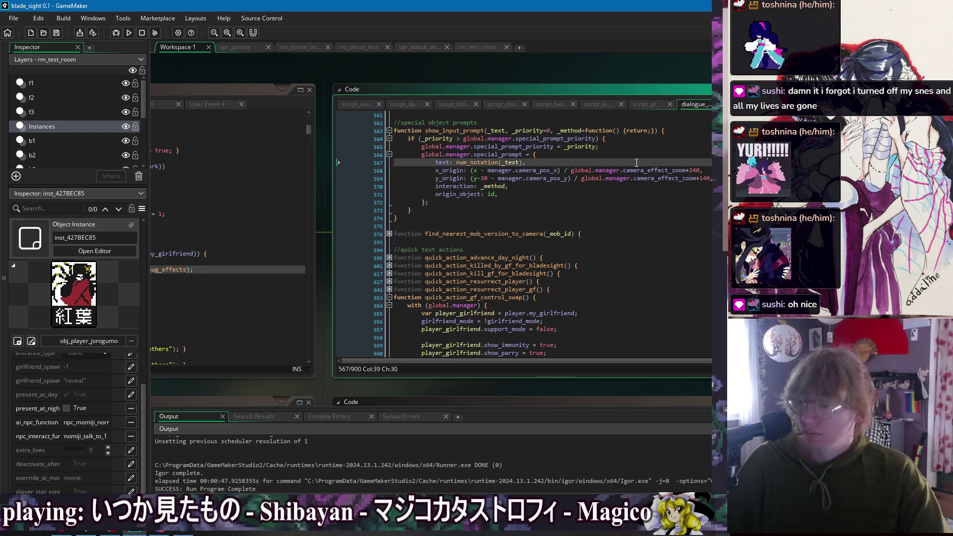
{"action": "key", "text": "Return"}
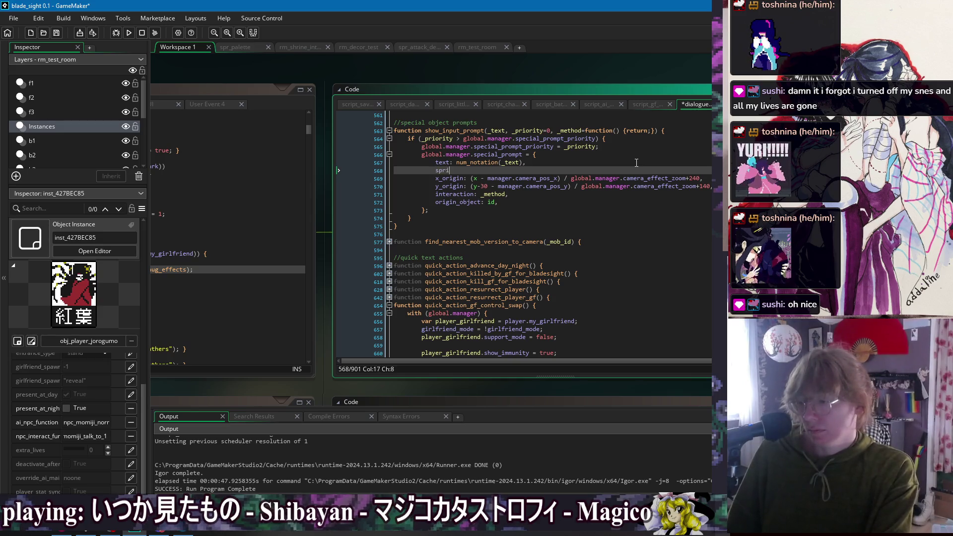
{"action": "type", "text": "sprite_num:"}
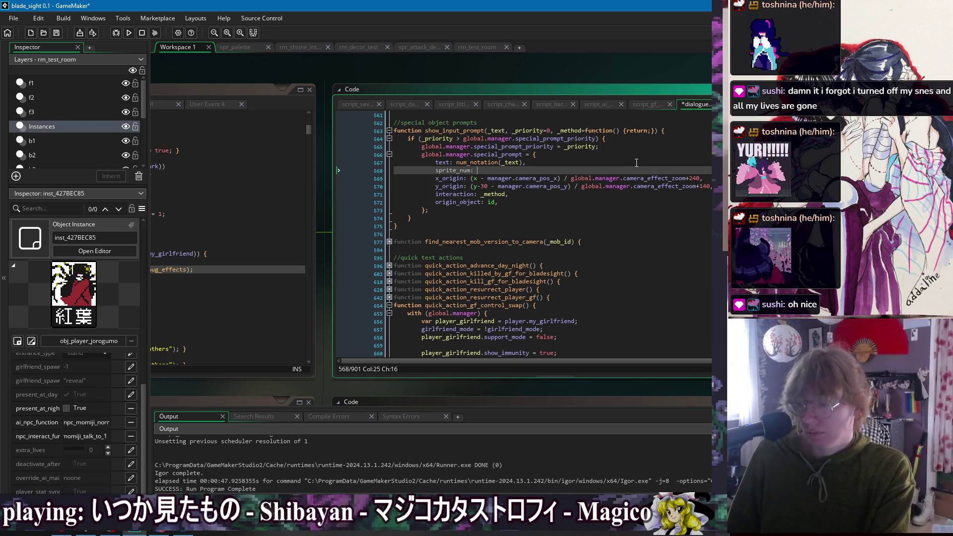
{"action": "type", "text": "t4ex"}
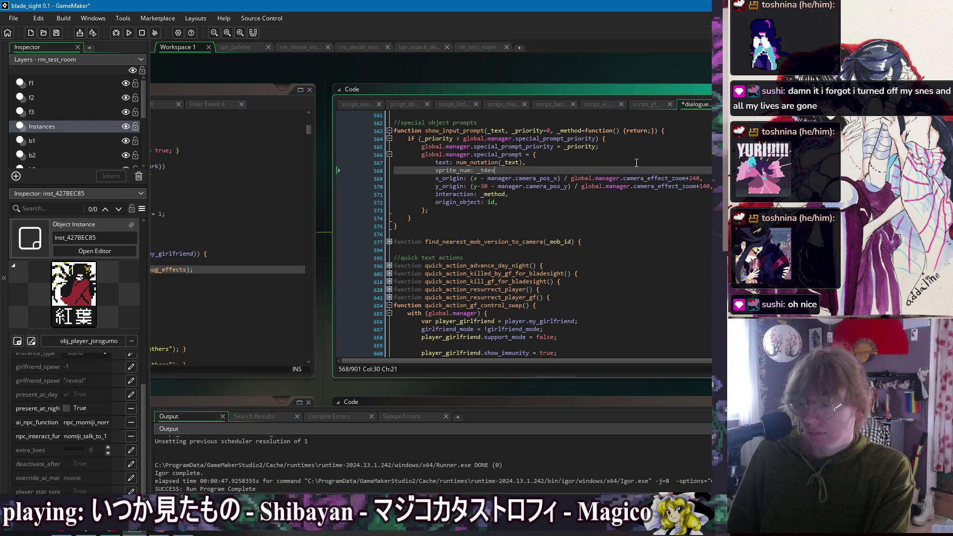
{"action": "type", "text": ","}
{"action": "key", "text": "ctrl+s"}
{"action": "key", "text": "Up"}
{"action": "key", "text": "Up"}
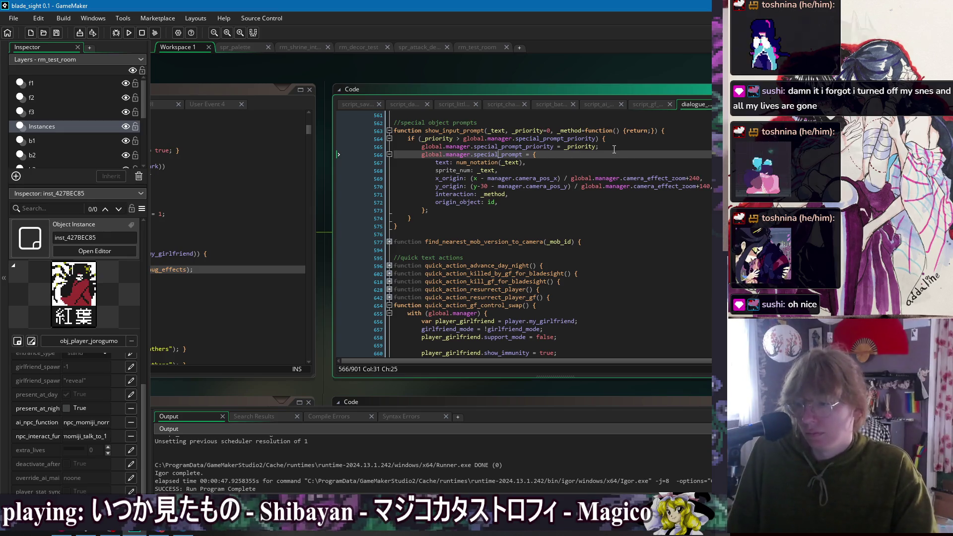
- Add 'if (is_string(_text)) _text = 0;' before the prompt struct in show_input_prompt
{"action": "left_click", "coordinate": [622, 147]}
{"action": "key", "text": "Return"}
{"action": "type", "text": "f (_text"}
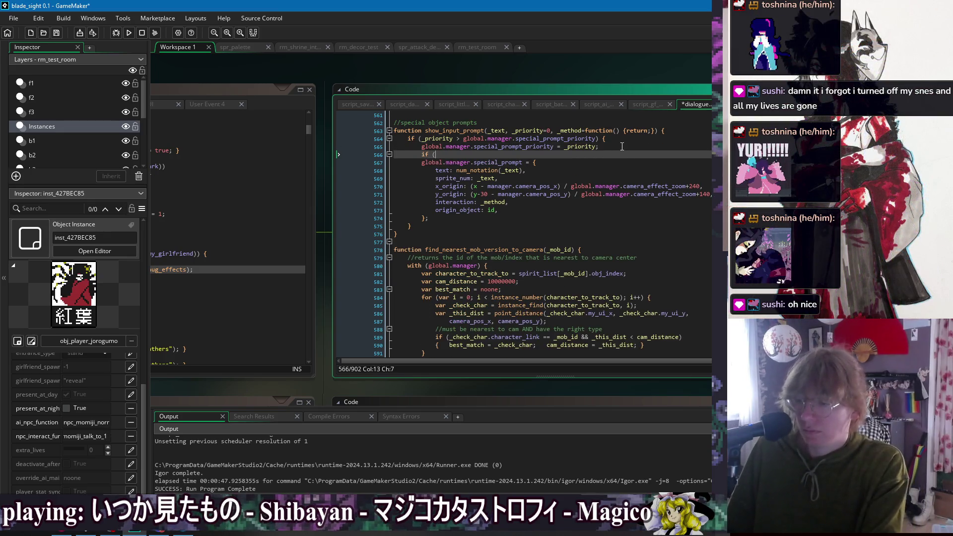
{"action": "key", "text": "BackSpace"}
{"action": "key", "text": "BackSpace"}
{"action": "key", "text": "BackSpace"}
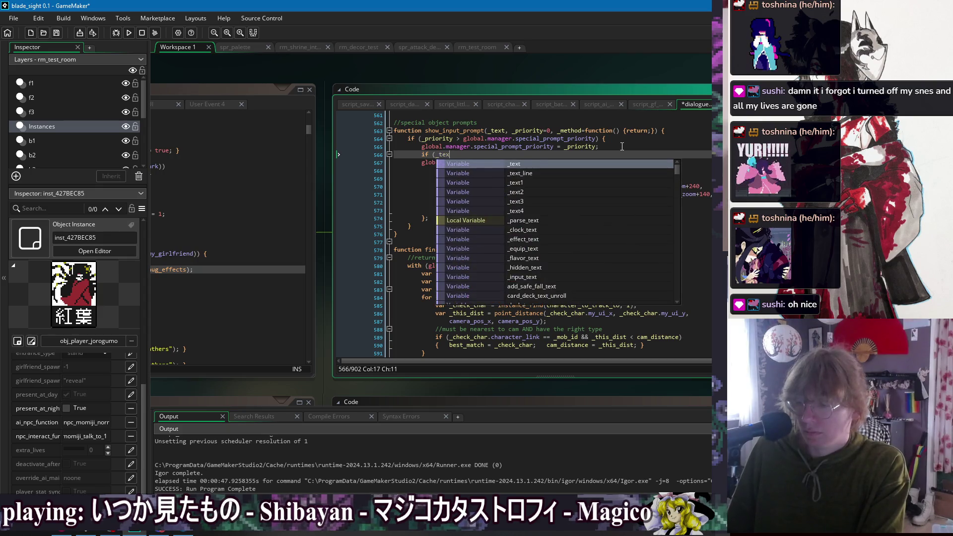
{"action": "type", "text": "is_string(_te"}
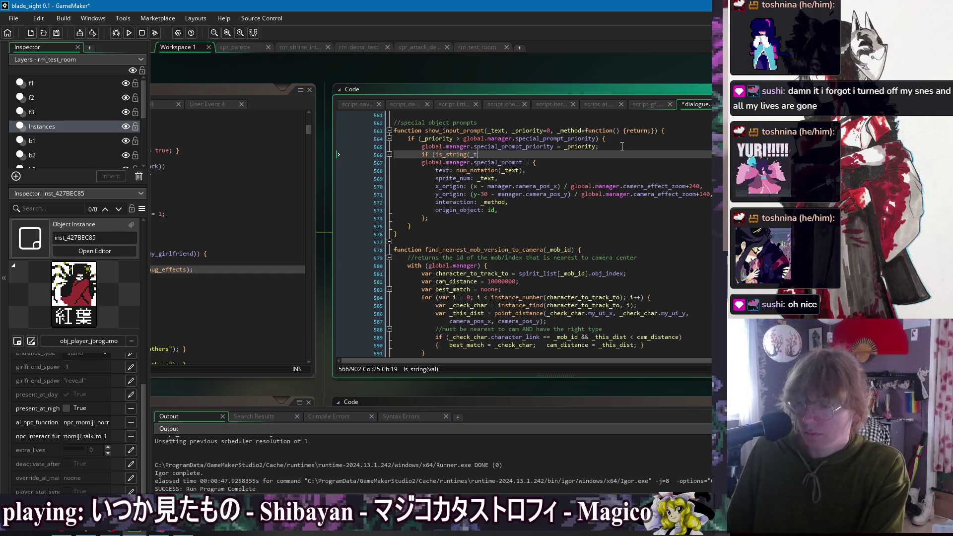
{"action": "type", "text": "xt))"}
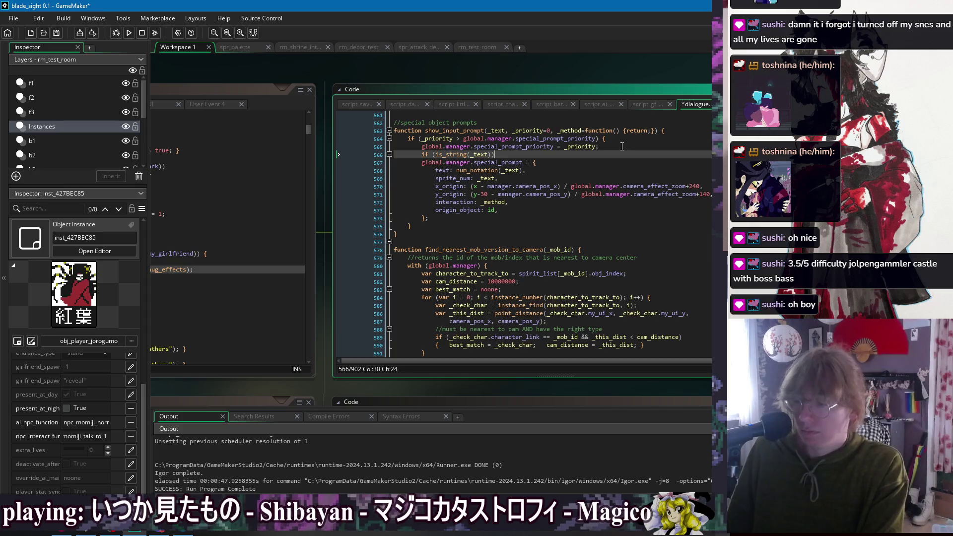
{"action": "type", "text": " _text = 0;"}
{"action": "left_click", "coordinate": [602, 169]}
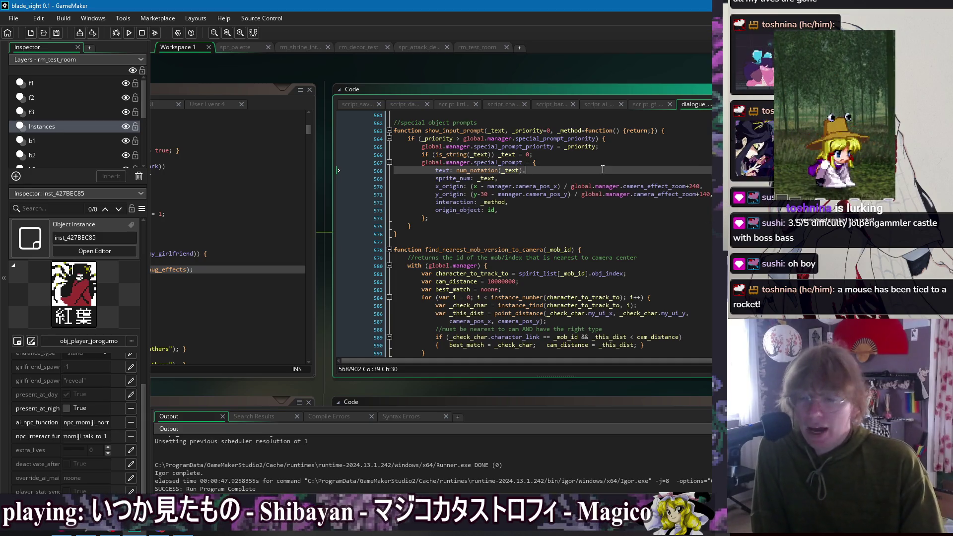
{"action": "left_click", "coordinate": [605, 223]}
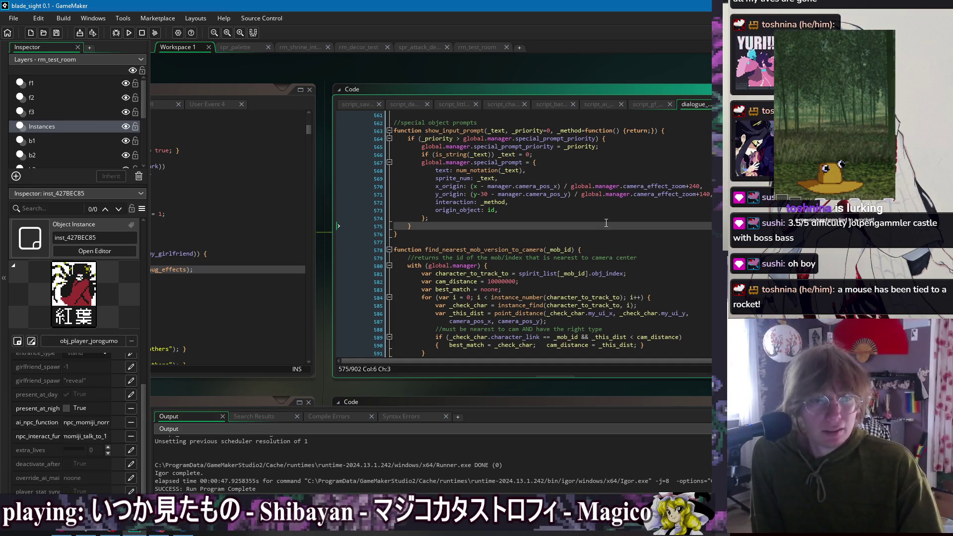
{"action": "left_click", "coordinate": [448, 178]}
- Replace the Draw GUI draw_sprite_ext's hard-coded 0 subimage with special_prompt.sprite_num
{"action": "left_click", "coordinate": [228, 224]}
{"action": "left_click", "coordinate": [431, 194]}
{"action": "key", "text": "BackSpace"}
{"action": "type", "text": "special_prompt."}
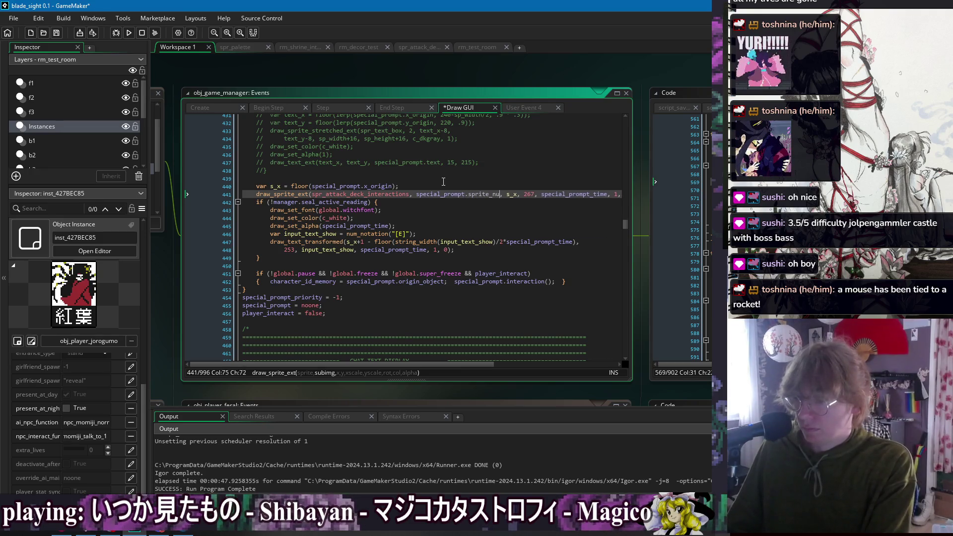
- Split the special_prompt.sprite_num draw call onto two lines and launch a test run
{"action": "key", "text": "Right"}
{"action": "key", "text": "Return"}
{"action": "key", "text": "Tab"}
{"action": "left_click", "coordinate": [444, 180]}
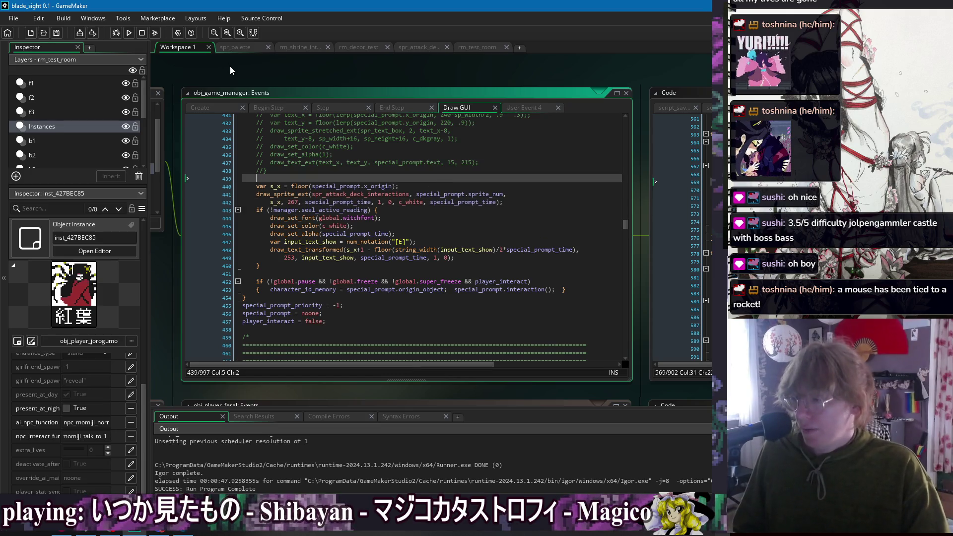
{"action": "left_click", "coordinate": [128, 32]}
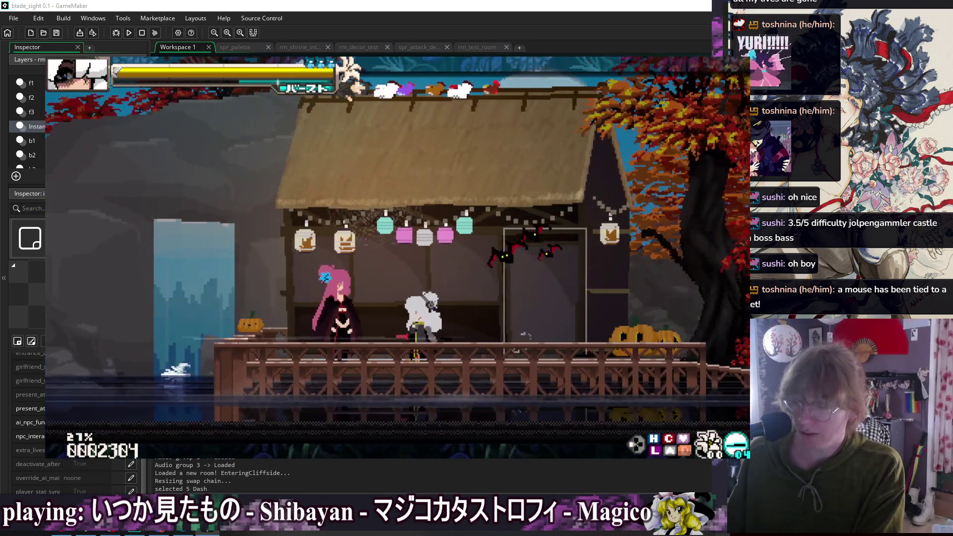
- Walk to the shrine, talk through the NPC and companion dialogue, then close the game
{"action": "key", "text": "8"}
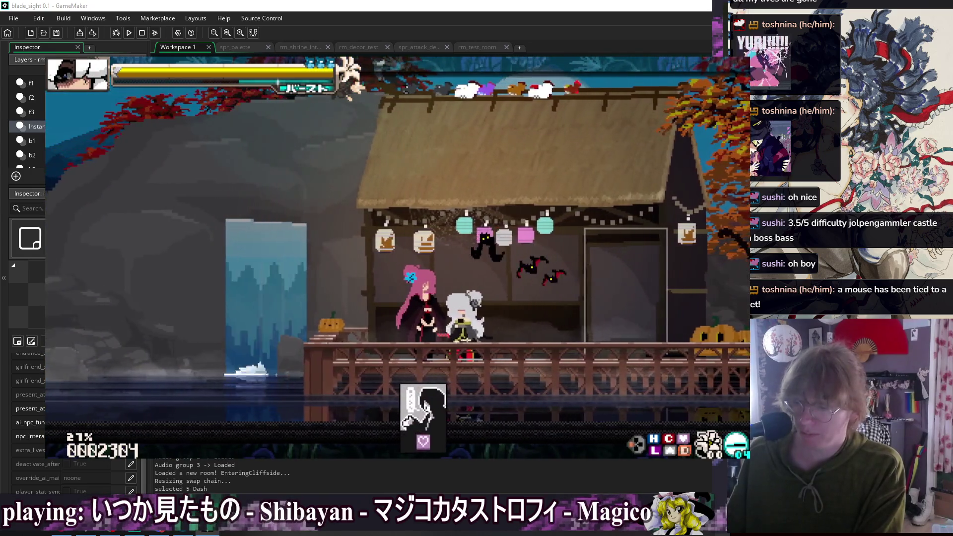
{"action": "key", "text": "Up"}
{"action": "key", "text": "Return"}
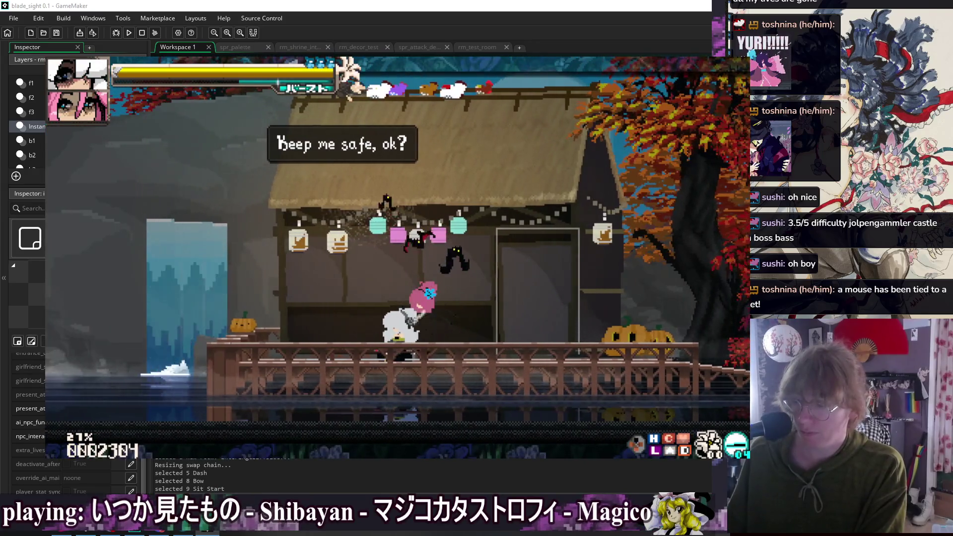
{"action": "key", "text": "9"}
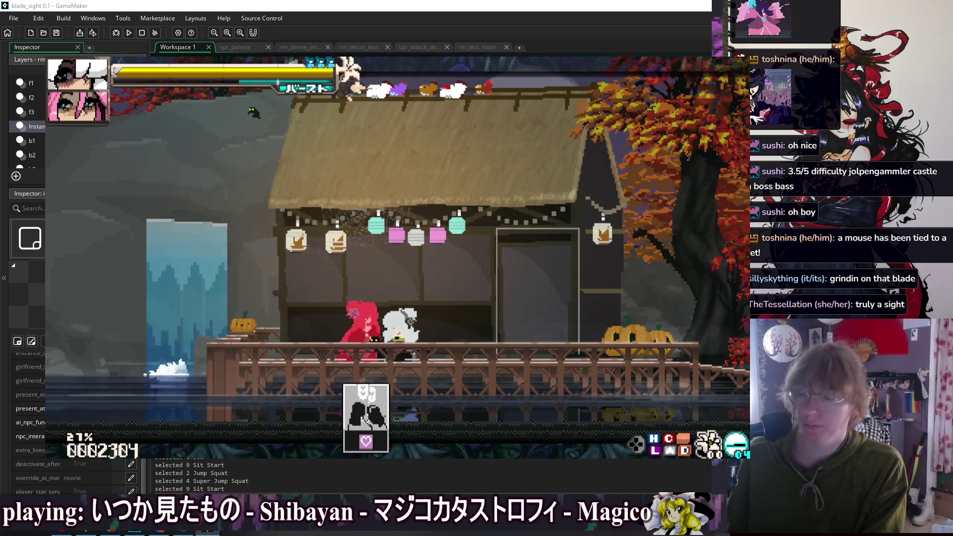
{"action": "key", "text": "Escape"}
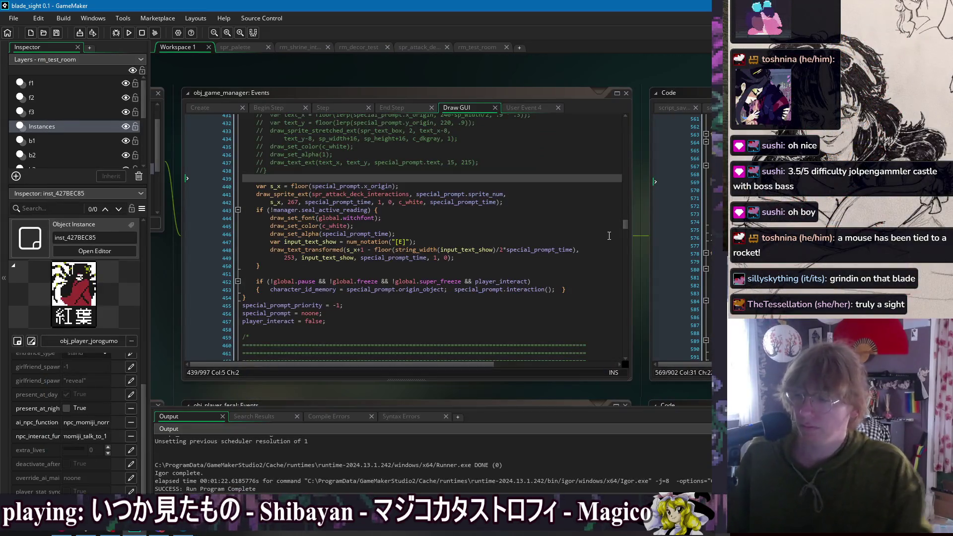
- Review show_input_prompt in obj_game_manager's code, then relaunch the game and make the companion sit
{"action": "left_click", "coordinate": [490, 194]}
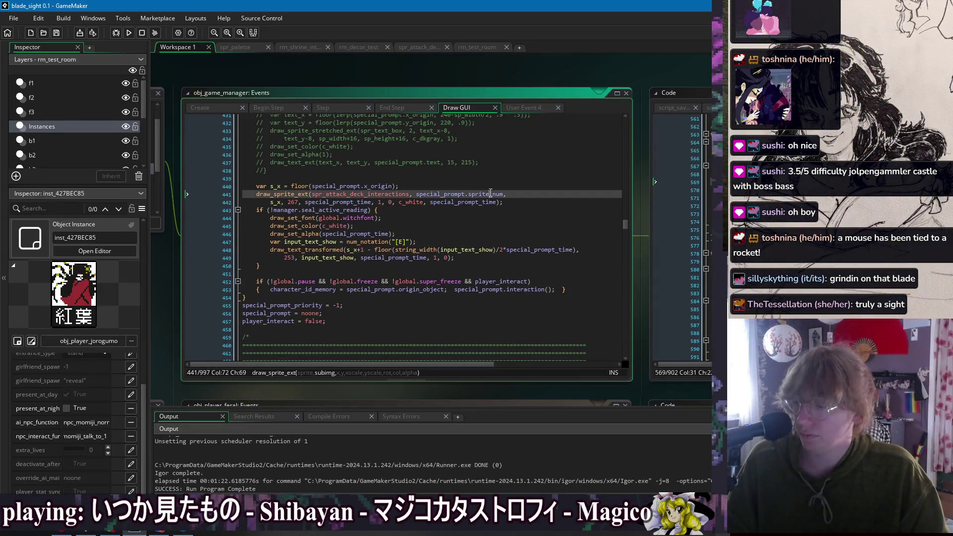
{"action": "right_click", "coordinate": [306, 76]}
{"action": "mouse_move", "coordinate": [316, 91]}
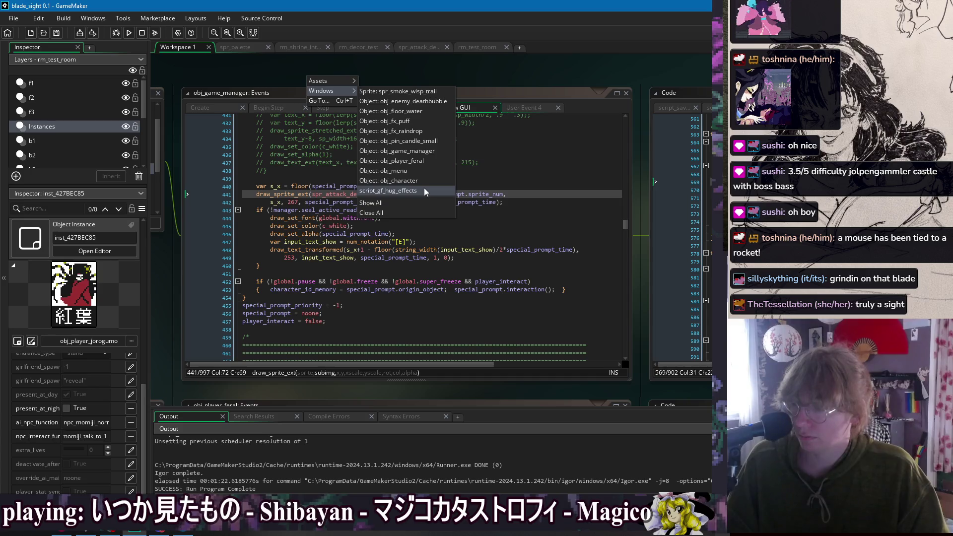
{"action": "left_click", "coordinate": [427, 151]}
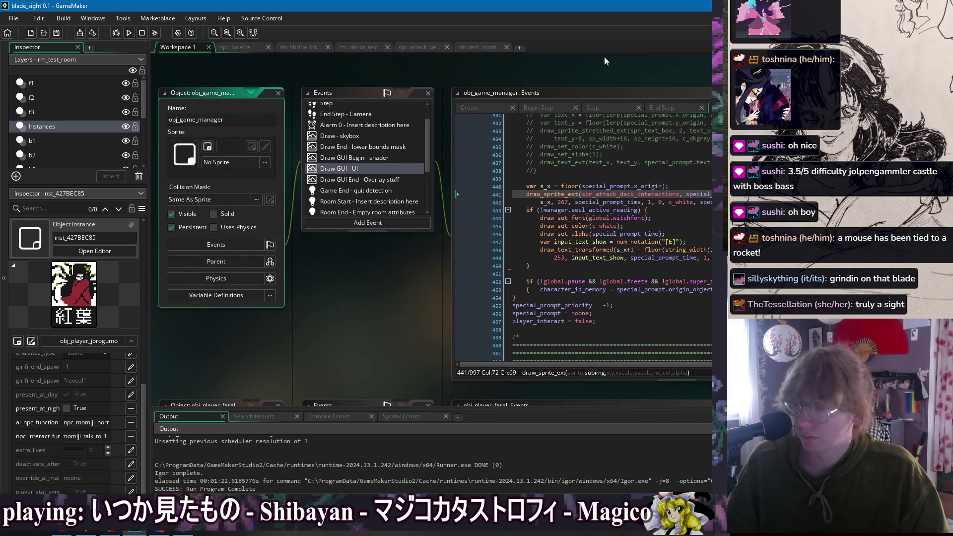
{"action": "key", "text": "Down"}
{"action": "key", "text": "Down"}
{"action": "key", "text": "Down"}
{"action": "scroll", "coordinate": [456, 237], "scroll_direction": "down", "scroll_amount": 4}
{"action": "scroll", "coordinate": [456, 237], "scroll_direction": "up", "scroll_amount": 6}
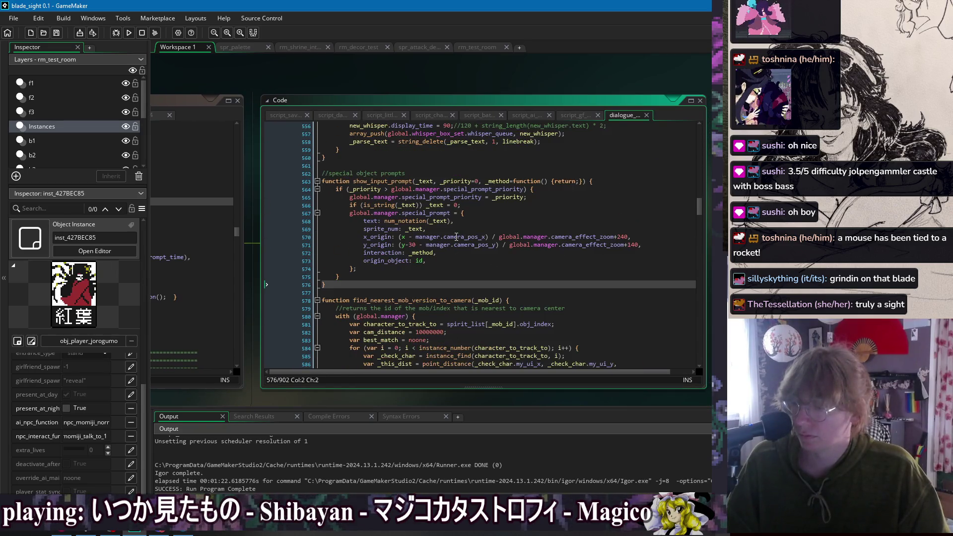
{"action": "scroll", "coordinate": [456, 237], "scroll_direction": "down", "scroll_amount": 6}
{"action": "scroll", "coordinate": [456, 237], "scroll_direction": "up", "scroll_amount": 3}
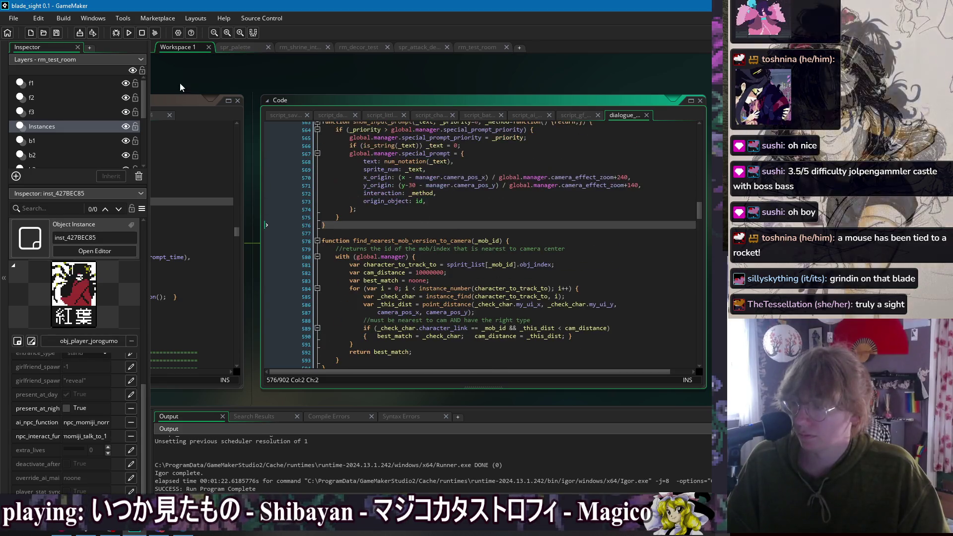
{"action": "left_click", "coordinate": [129, 32]}
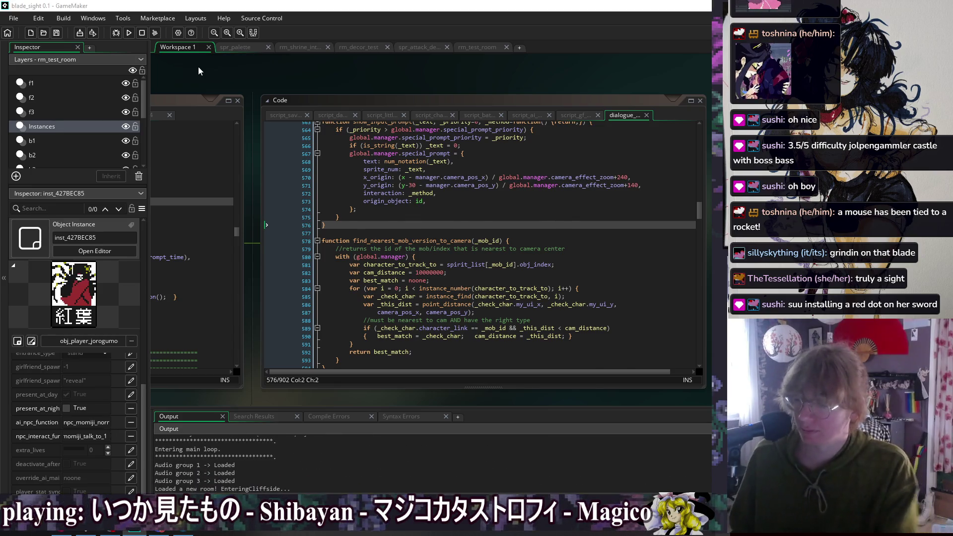
{"action": "key", "text": "Down"}
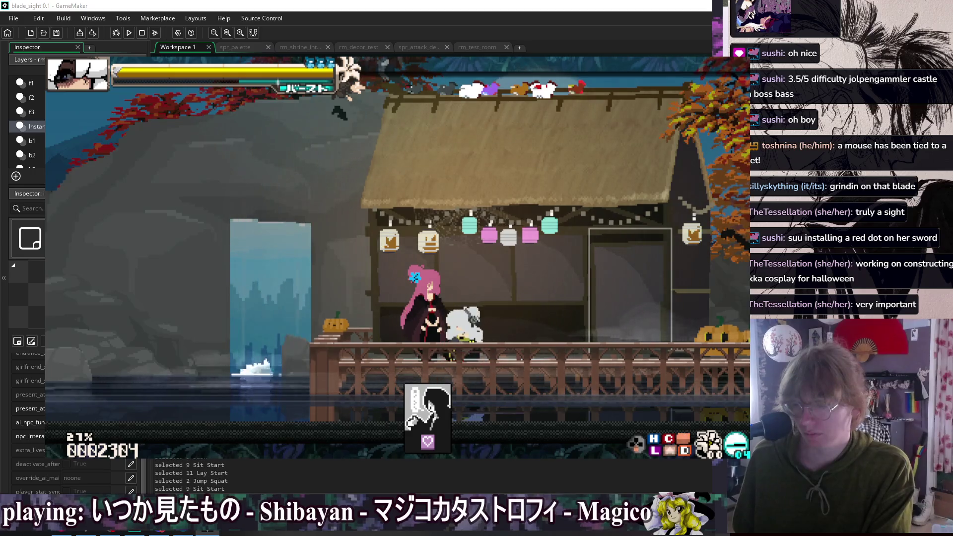
- Close the test game and bring obj_game_manager's Draw GUI code and line numbers into view
{"action": "key", "text": "Escape"}
{"action": "left_click_drag", "start_coordinate": [198, 67], "coordinate": [424, 82]}
{"action": "left_click_drag", "start_coordinate": [347, 98], "coordinate": [430, 83]}
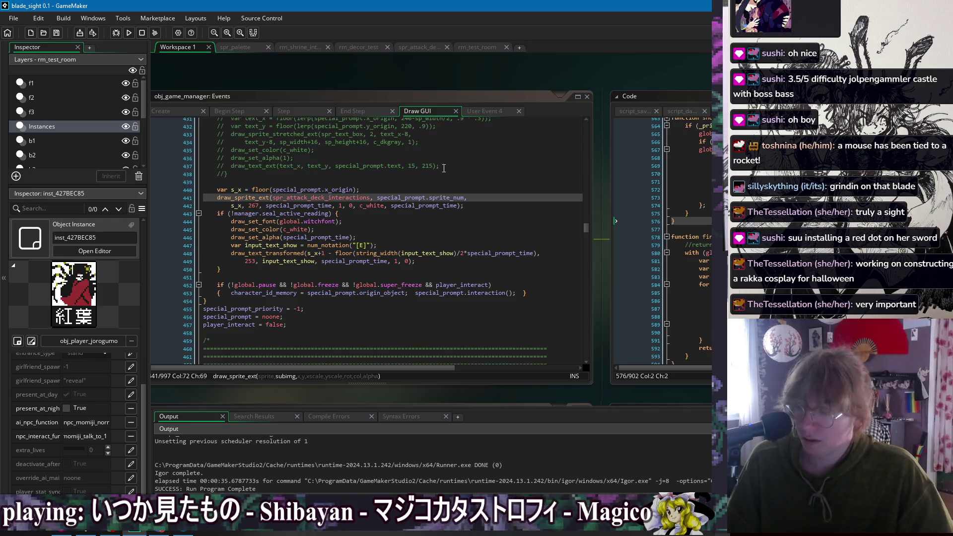
{"action": "left_click", "coordinate": [425, 239]}
{"action": "left_click", "coordinate": [330, 276]}
{"action": "left_click", "coordinate": [322, 268]}
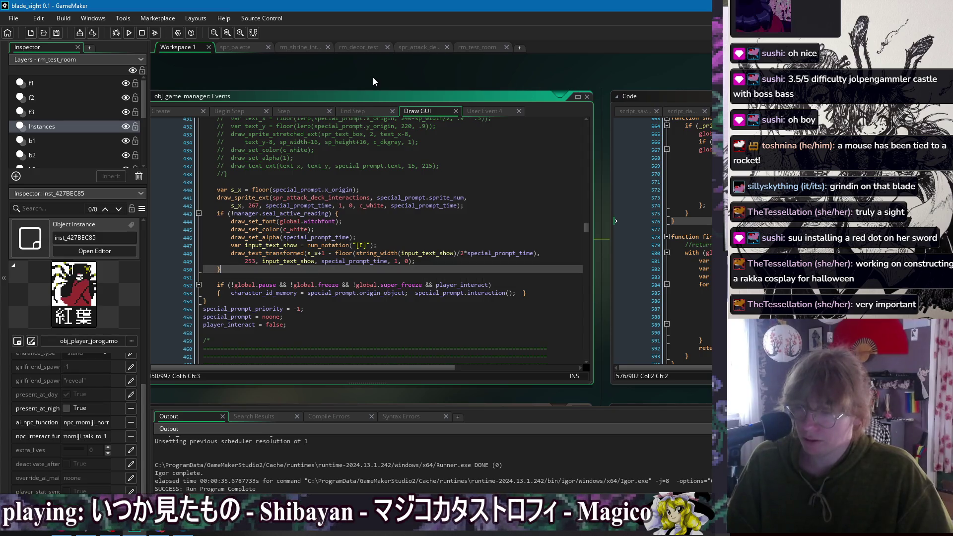
{"action": "scroll", "coordinate": [559, 76], "scroll_direction": "down", "scroll_amount": 5}
{"action": "mouse_move", "coordinate": [404, 70]}
{"action": "left_mouse_down"}
{"action": "mouse_move", "coordinate": [395, 79]}
{"action": "mouse_move", "coordinate": [671, 77]}
{"action": "mouse_move", "coordinate": [374, 80]}
{"action": "left_mouse_up"}
{"action": "scroll", "coordinate": [375, 81], "scroll_direction": "up", "scroll_amount": 6}
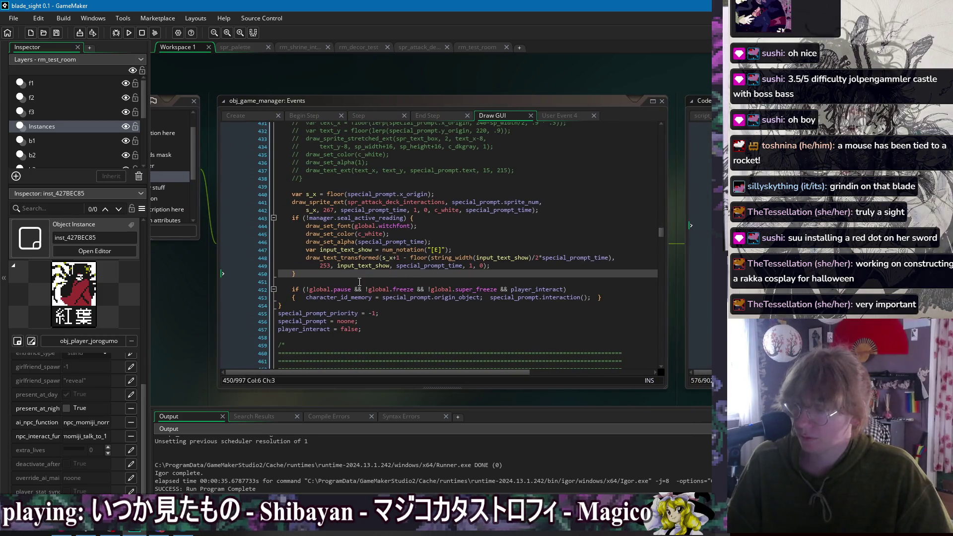
{"action": "left_click", "coordinate": [534, 289]}
{"action": "left_click", "coordinate": [565, 291]}
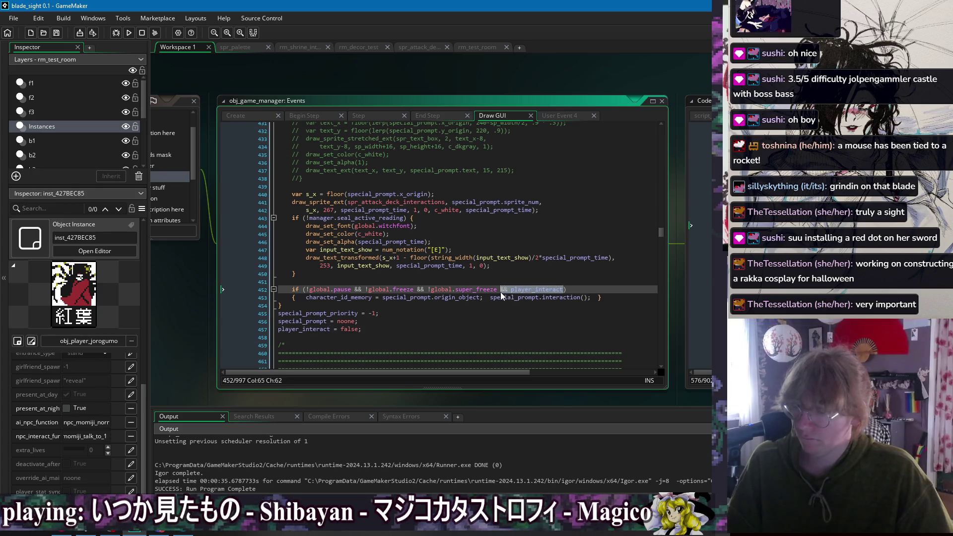
{"action": "mouse_move", "coordinate": [560, 291]}
{"action": "left_mouse_down"}
{"action": "mouse_move", "coordinate": [498, 296]}
{"action": "mouse_move", "coordinate": [552, 294]}
{"action": "left_mouse_up"}
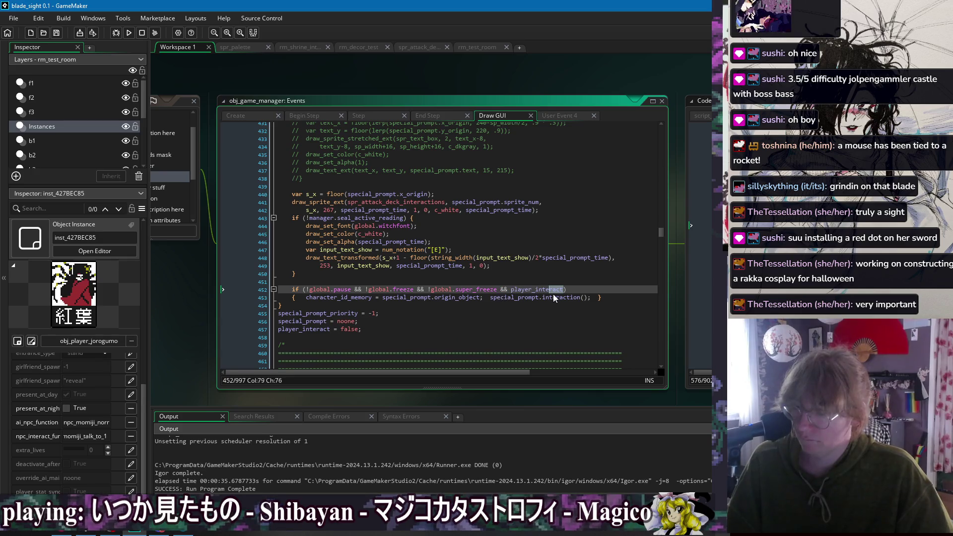
{"action": "left_click_drag", "start_coordinate": [671, 81], "coordinate": [298, 93]}
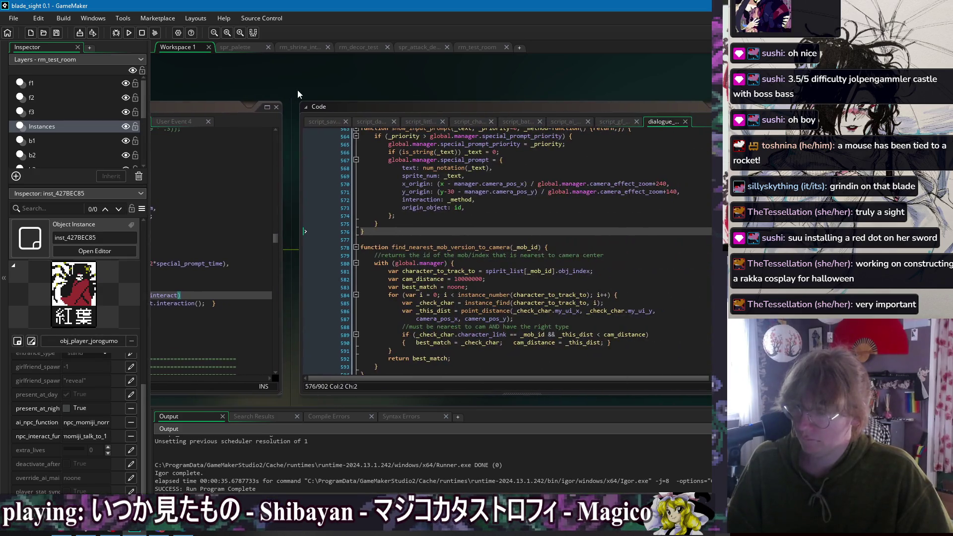
{"action": "right_click", "coordinate": [300, 93]}
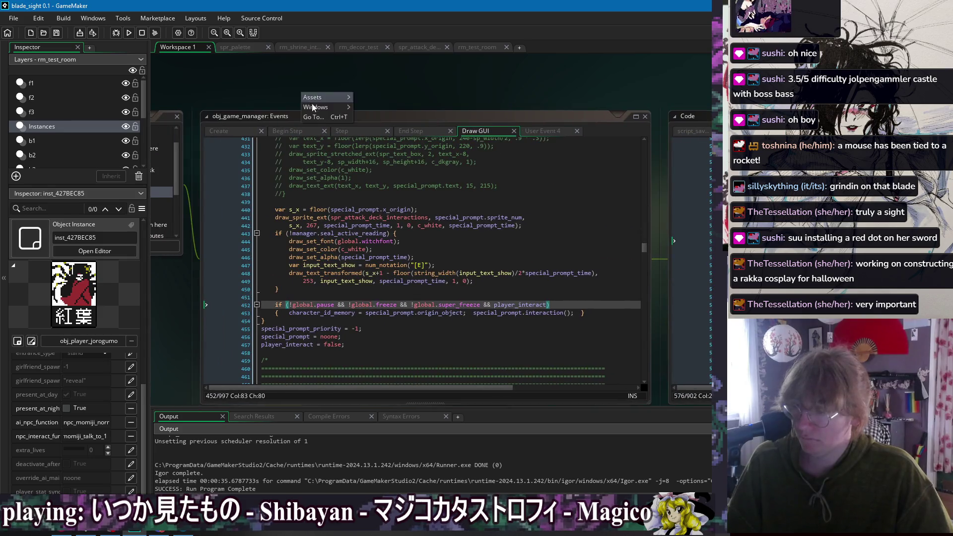
{"action": "mouse_move", "coordinate": [314, 108]}
{"action": "left_click", "coordinate": [401, 206]}
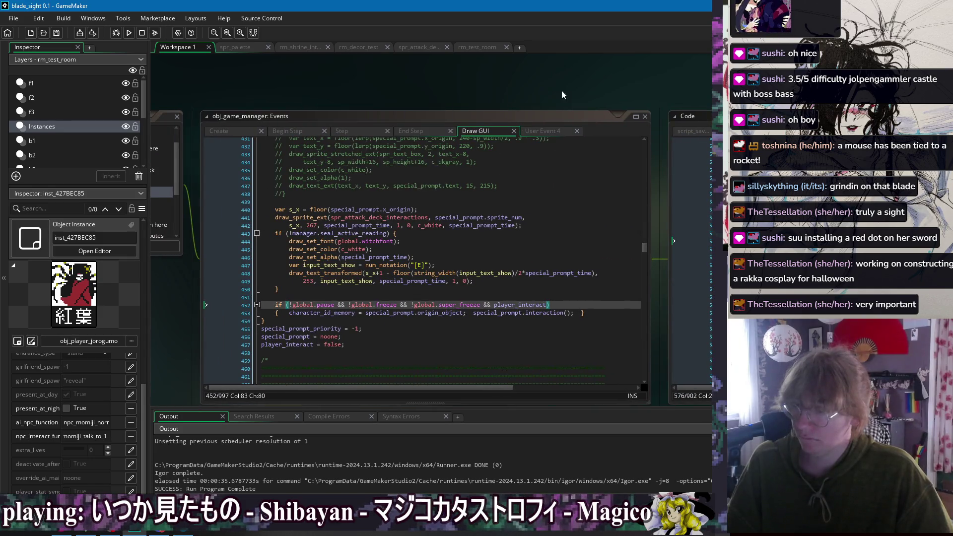
{"action": "scroll", "coordinate": [571, 276], "scroll_direction": "up", "scroll_amount": 20}
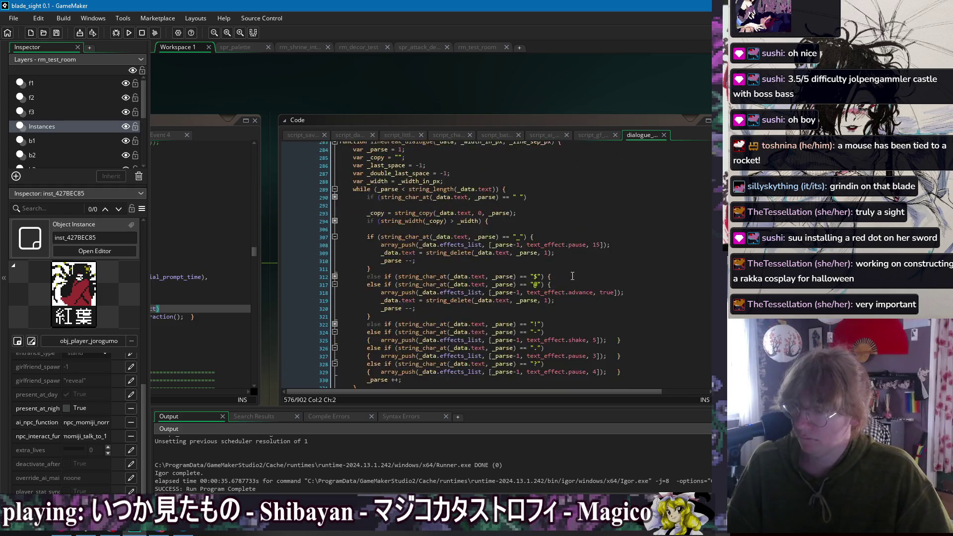
{"action": "scroll", "coordinate": [572, 276], "scroll_direction": "up", "scroll_amount": 10}
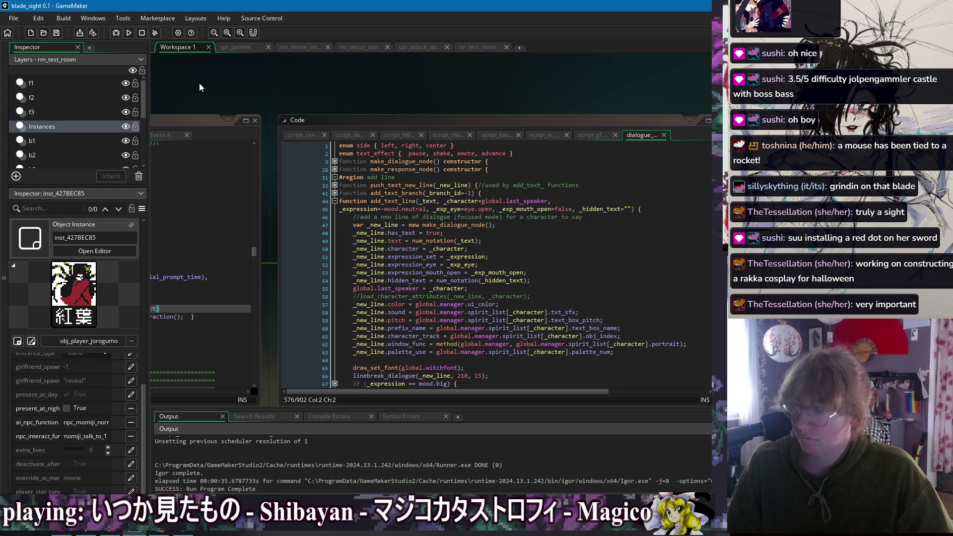
{"action": "left_click", "coordinate": [594, 135]}
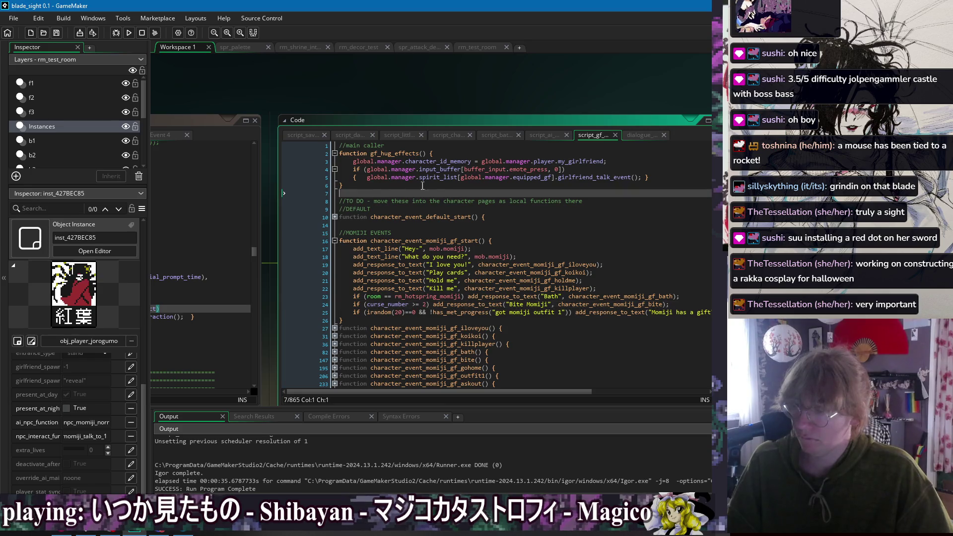
{"action": "double_click", "coordinate": [433, 163]}
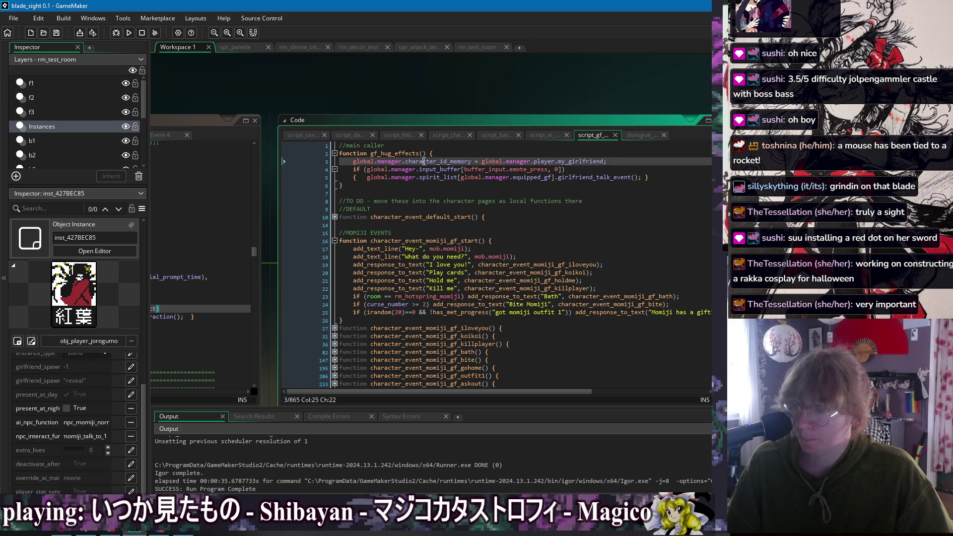
{"action": "left_click", "coordinate": [574, 201]}
{"action": "key", "text": "Up"}
{"action": "key", "text": "Up"}
{"action": "left_click_drag", "start_coordinate": [225, 96], "coordinate": [600, 93]}
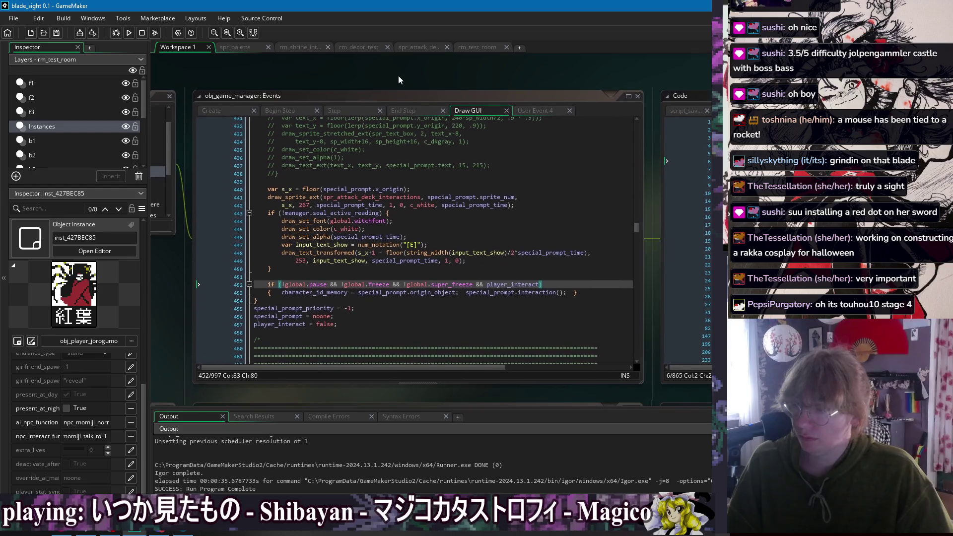
- Remove the trailing space after the Draw GUI interact condition on line 452 and save
{"action": "right_click", "coordinate": [396, 77]}
{"action": "mouse_move", "coordinate": [410, 94]}
{"action": "right_click", "coordinate": [372, 69]}
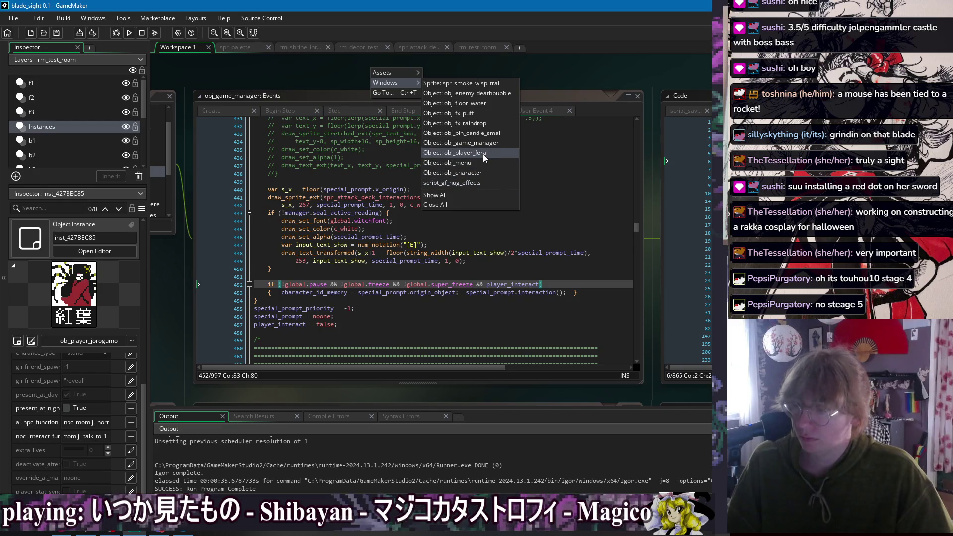
{"action": "left_click", "coordinate": [573, 292]}
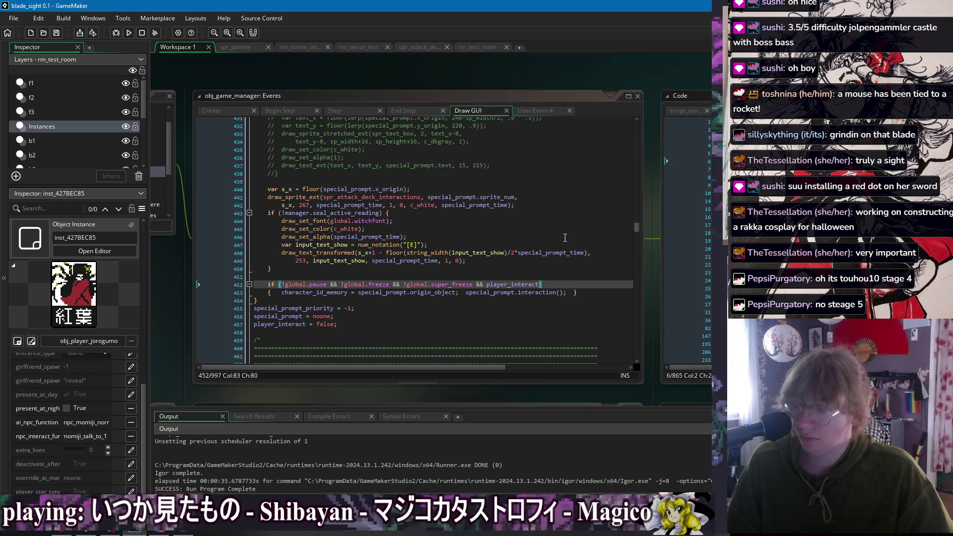
{"action": "left_click", "coordinate": [573, 293]}
{"action": "left_click", "coordinate": [372, 308]}
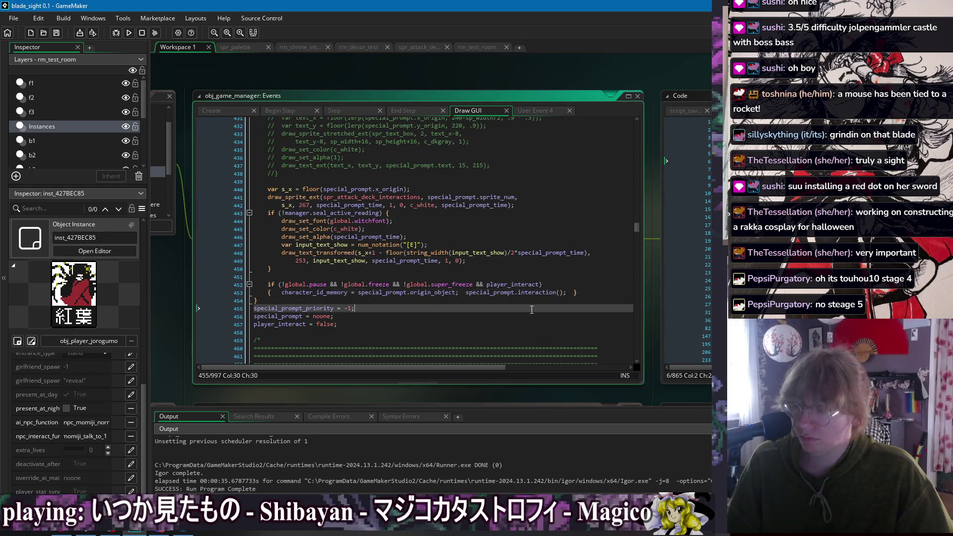
{"action": "left_click", "coordinate": [568, 281]}
{"action": "key", "text": "BackSpace"}
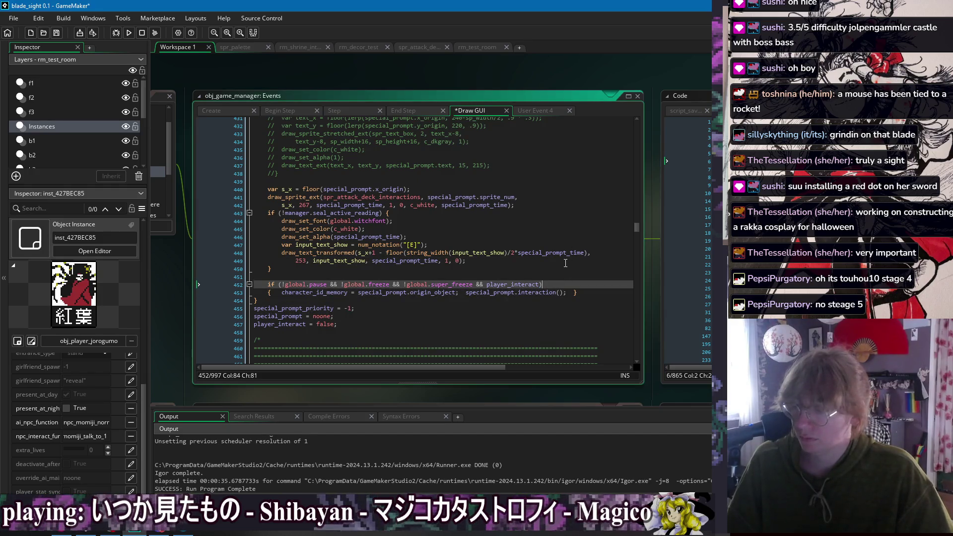
{"action": "left_click", "coordinate": [554, 273]}
{"action": "key", "text": "ctrl+s"}
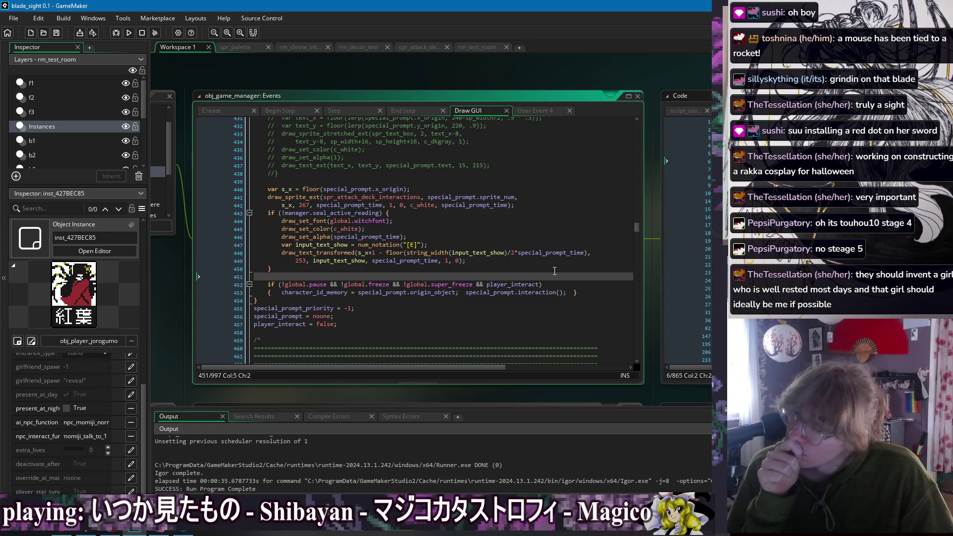
- Copy the spirit_list girlfriend_talk_event call from line 5 of gf_hug_effects
{"action": "left_click", "coordinate": [670, 149]}
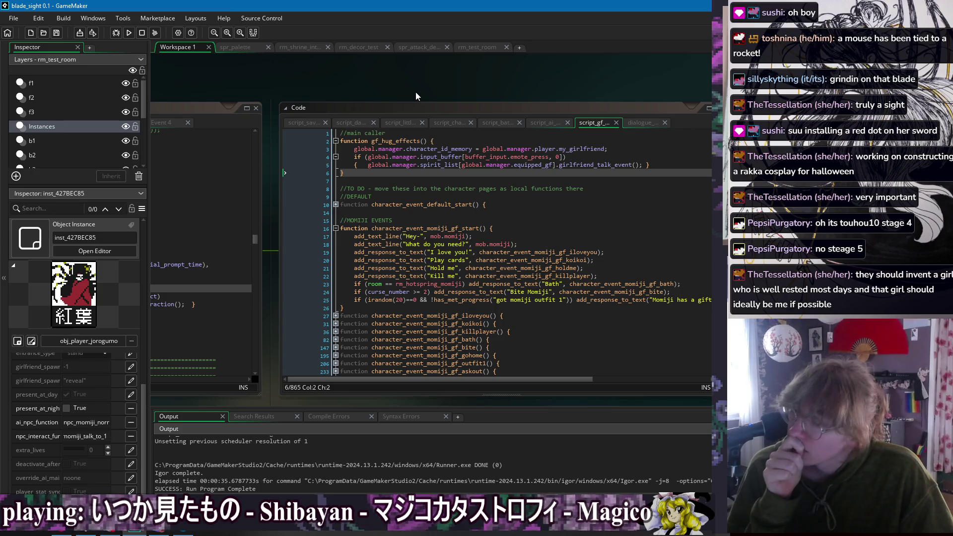
{"action": "mouse_move", "coordinate": [372, 166]}
{"action": "left_mouse_down"}
{"action": "mouse_move", "coordinate": [365, 149]}
{"action": "mouse_move", "coordinate": [368, 167]}
{"action": "left_mouse_up"}
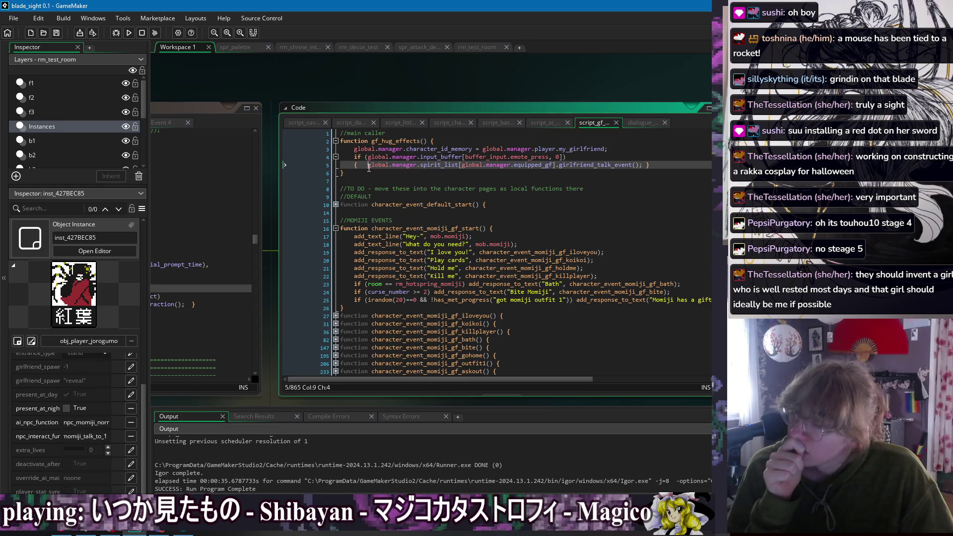
{"action": "mouse_move", "coordinate": [369, 167]}
{"action": "left_mouse_down"}
{"action": "mouse_move", "coordinate": [366, 149]}
{"action": "mouse_move", "coordinate": [367, 168]}
{"action": "mouse_move", "coordinate": [354, 149]}
{"action": "left_mouse_up"}
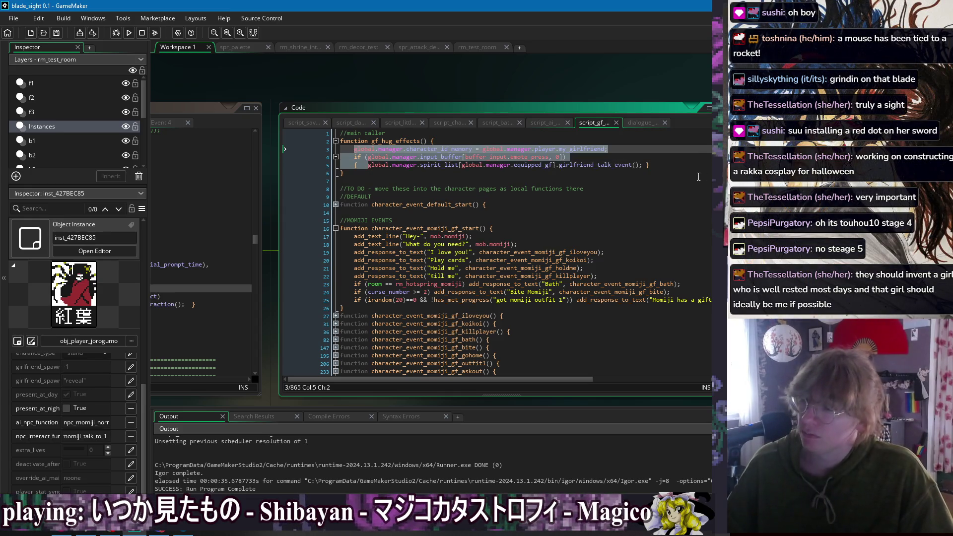
{"action": "left_click", "coordinate": [644, 167]}
{"action": "double_click", "coordinate": [397, 141]}
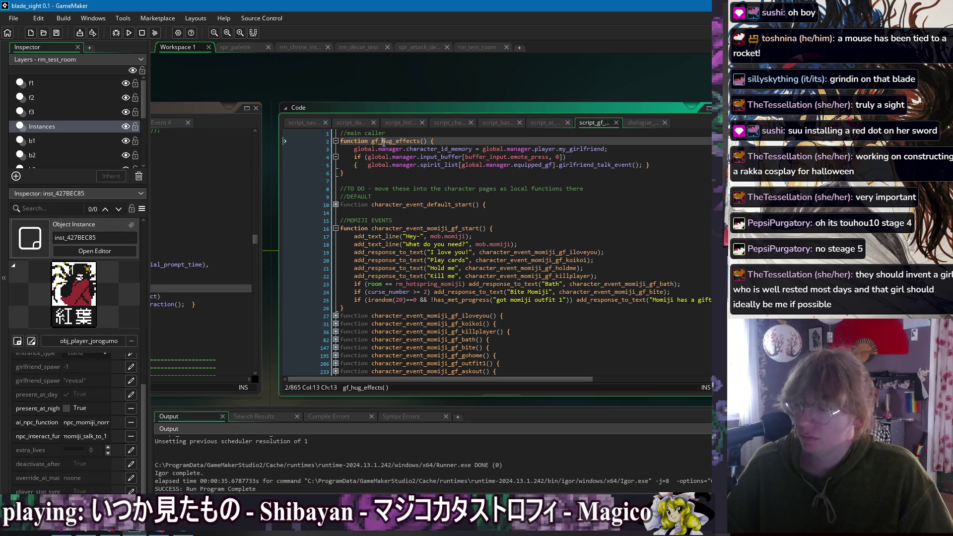
{"action": "left_click_drag", "start_coordinate": [641, 167], "coordinate": [421, 168]}
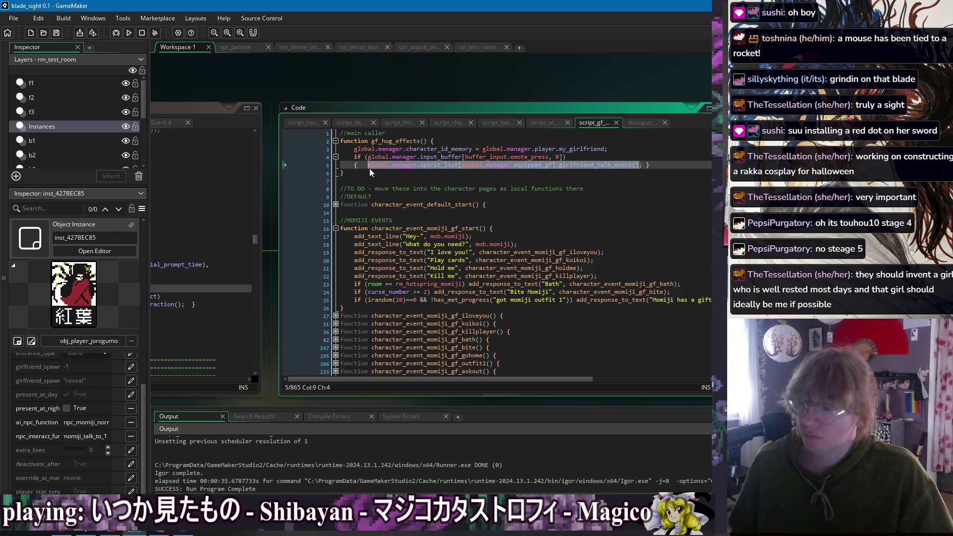
{"action": "key", "text": "End"}
{"action": "left_click_drag", "start_coordinate": [252, 95], "coordinate": [609, 106]}
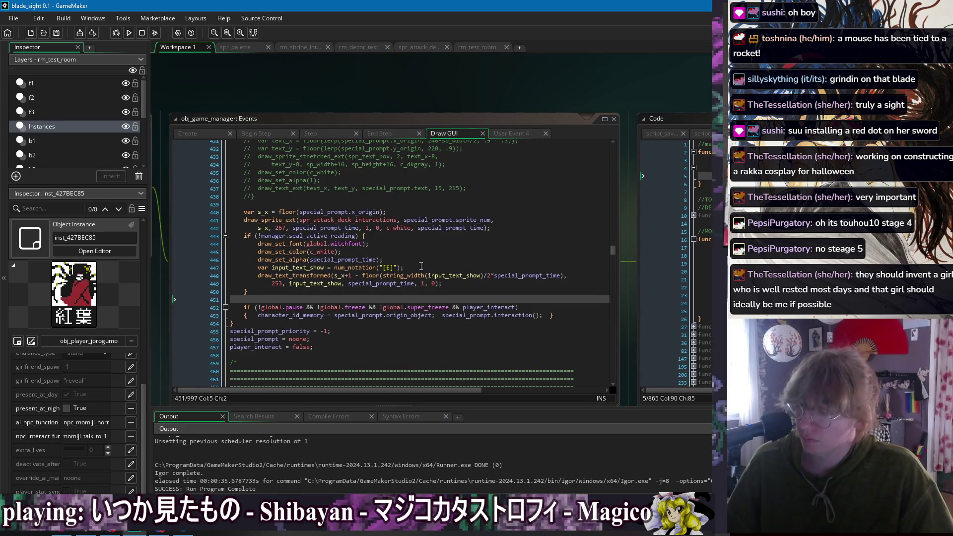
- Replace gf_hug_effects on line 58 with spirit_list[equipped_gf].girlfriend_talk_event(), dropping the global./manager. prefixes
{"action": "left_click", "coordinate": [324, 132]}
{"action": "left_click", "coordinate": [255, 133]}
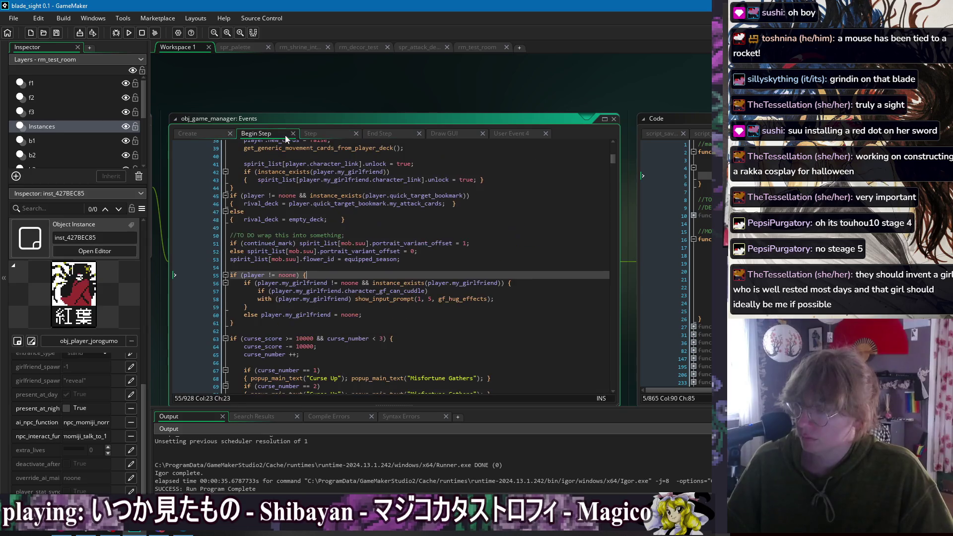
{"action": "double_click", "coordinate": [462, 299]}
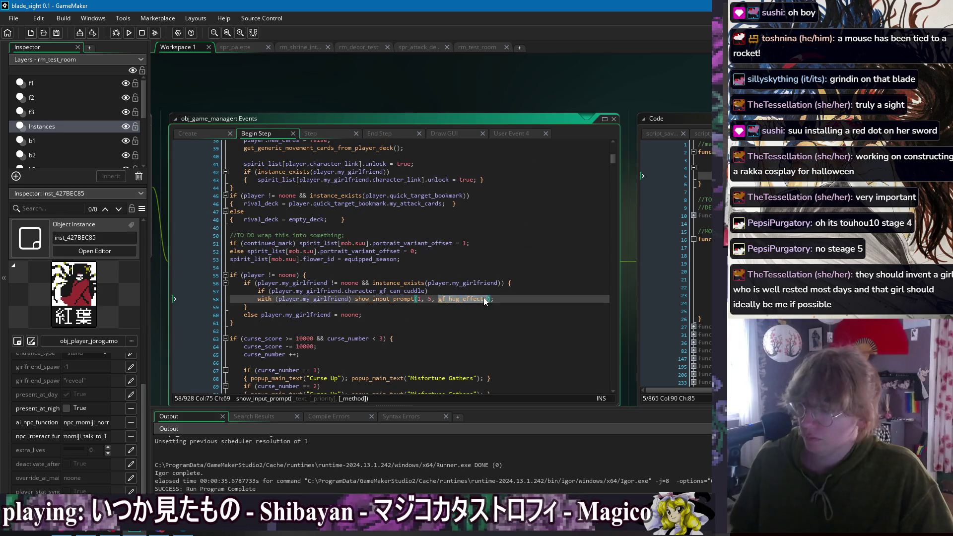
{"action": "type", "text": "global.manager.spirit_list[global.manager.equipped_gf].girlfriend_talk_event()"}
{"action": "key", "text": "End"}
{"action": "double_click", "coordinate": [313, 299]}
{"action": "key", "text": "Delete"}
{"action": "key", "text": "Delete"}
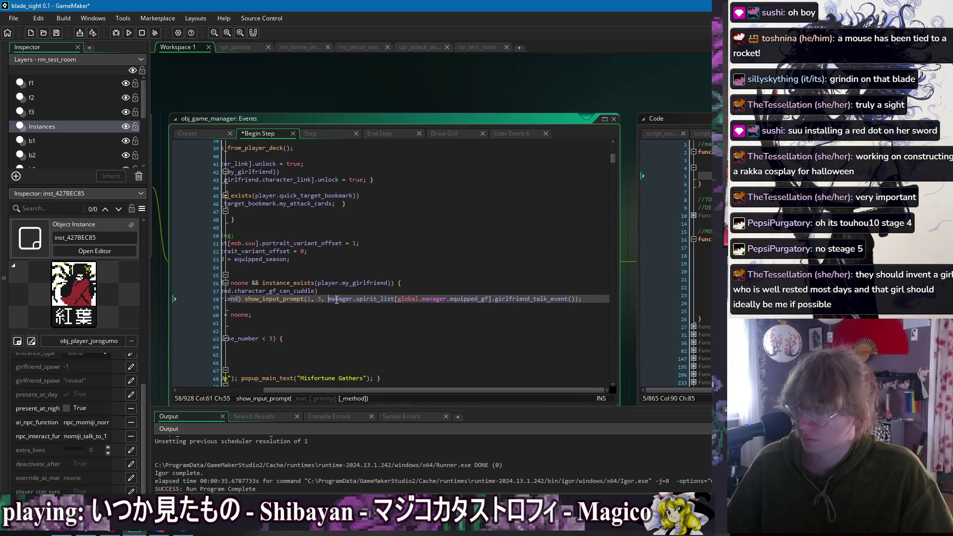
{"action": "key", "text": "Delete"}
{"action": "key", "text": "Delete"}
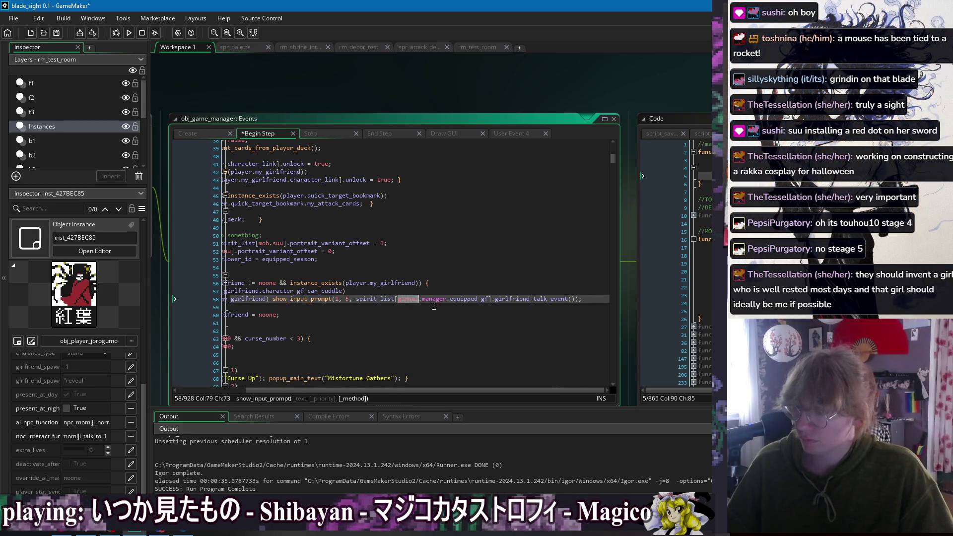
{"action": "key", "text": "Delete"}
{"action": "key", "text": "Delete"}
{"action": "key", "text": "Delete"}
{"action": "key", "text": "Delete"}
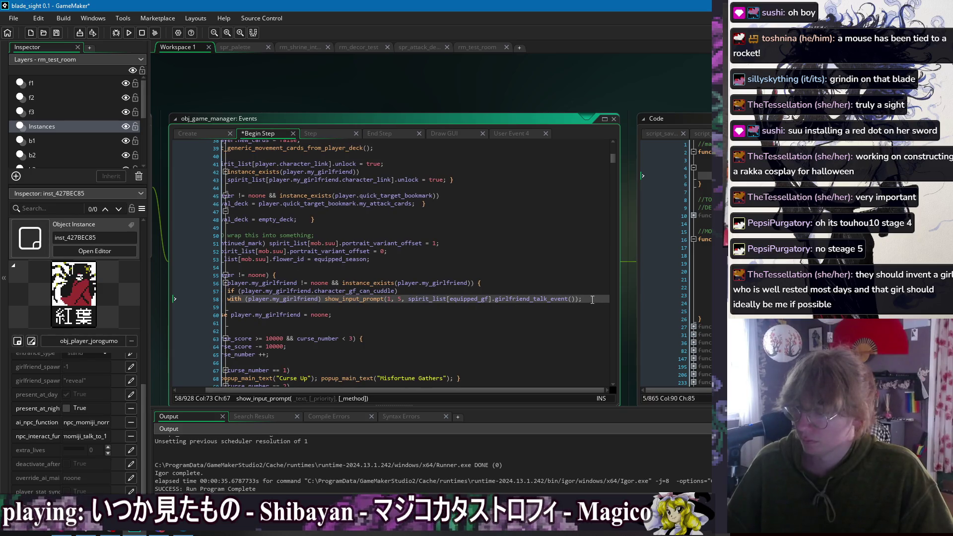
{"action": "left_click", "coordinate": [574, 299]}
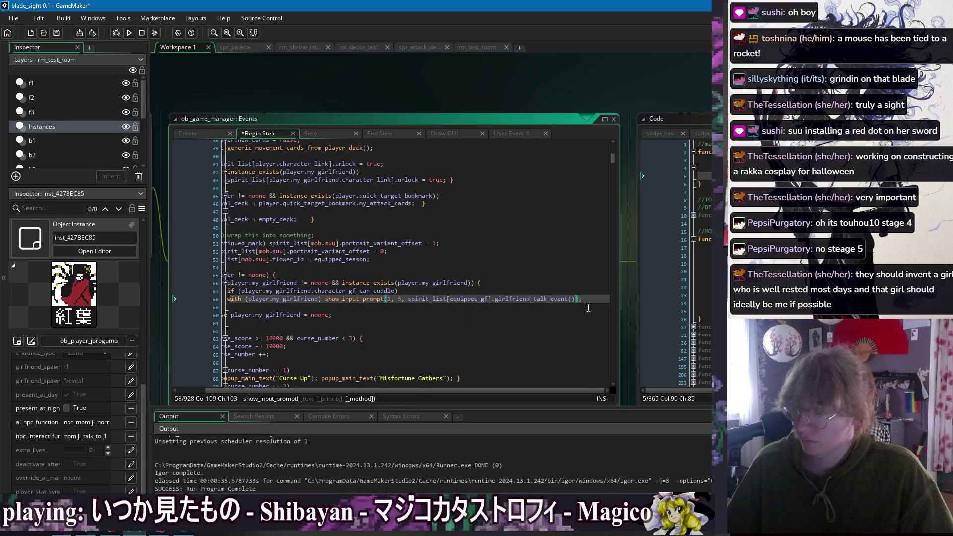
{"action": "left_click", "coordinate": [413, 310]}
{"action": "key", "text": "ctrl+z"}
{"action": "key", "text": "ctrl+z"}
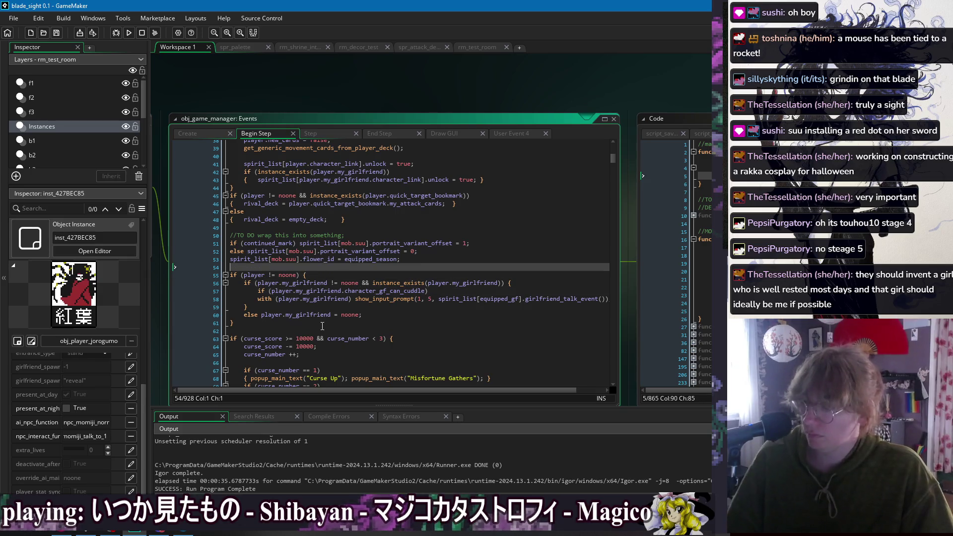
{"action": "key", "text": "ctrl+z"}
- Return to the Draw GUI code and select the player_interact variable
{"action": "right_click", "coordinate": [324, 101]}
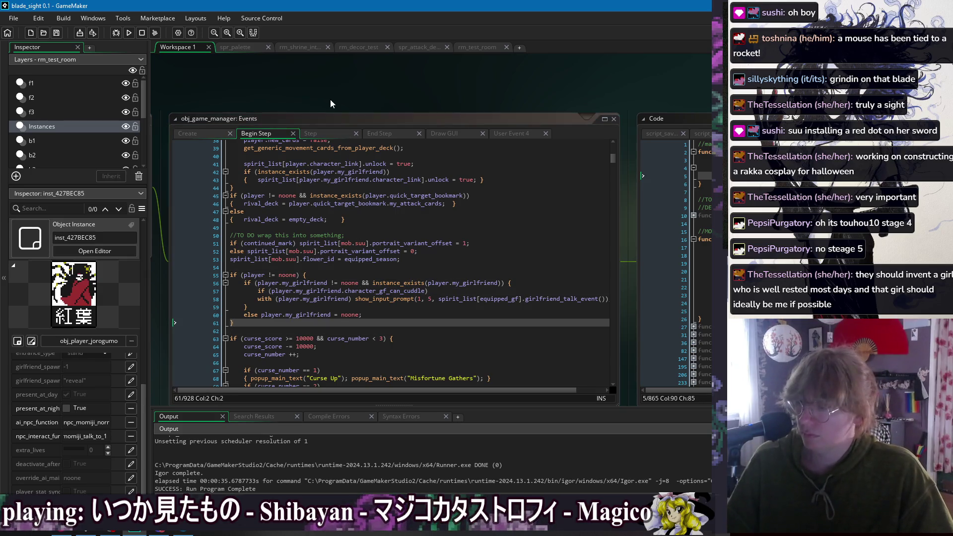
{"action": "mouse_move", "coordinate": [335, 114]}
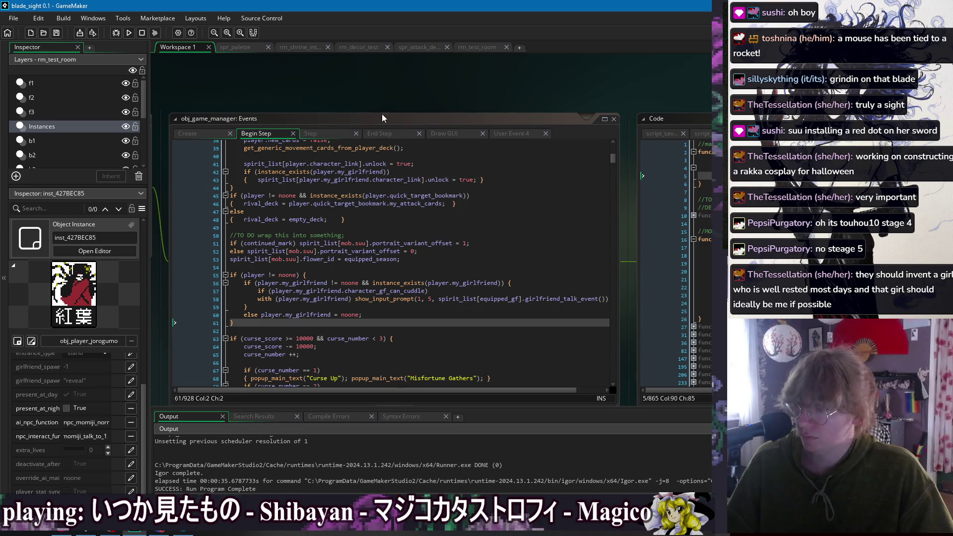
{"action": "left_click", "coordinate": [446, 133]}
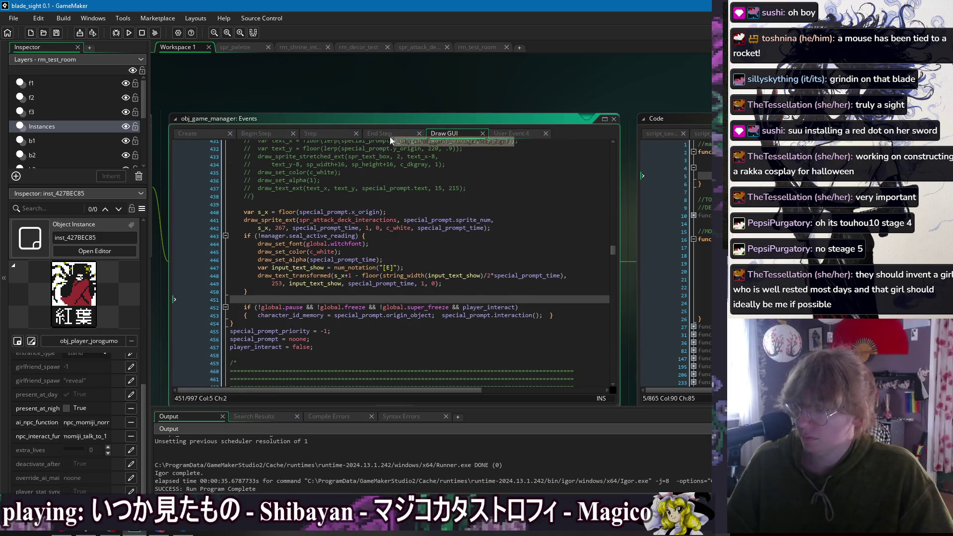
{"action": "double_click", "coordinate": [494, 307]}
- Search all project code for every use of player_interact
{"action": "key", "text": "ctrl+shift+f"}
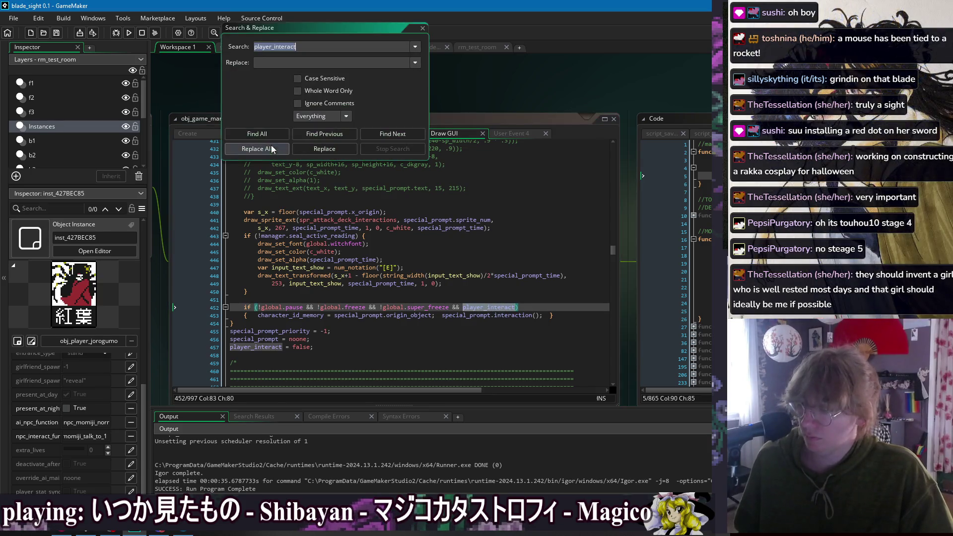
{"action": "key", "text": "Return"}
{"action": "scroll", "coordinate": [416, 307], "scroll_direction": "up", "scroll_amount": 10}
{"action": "scroll", "coordinate": [416, 307], "scroll_direction": "down", "scroll_amount": 15}
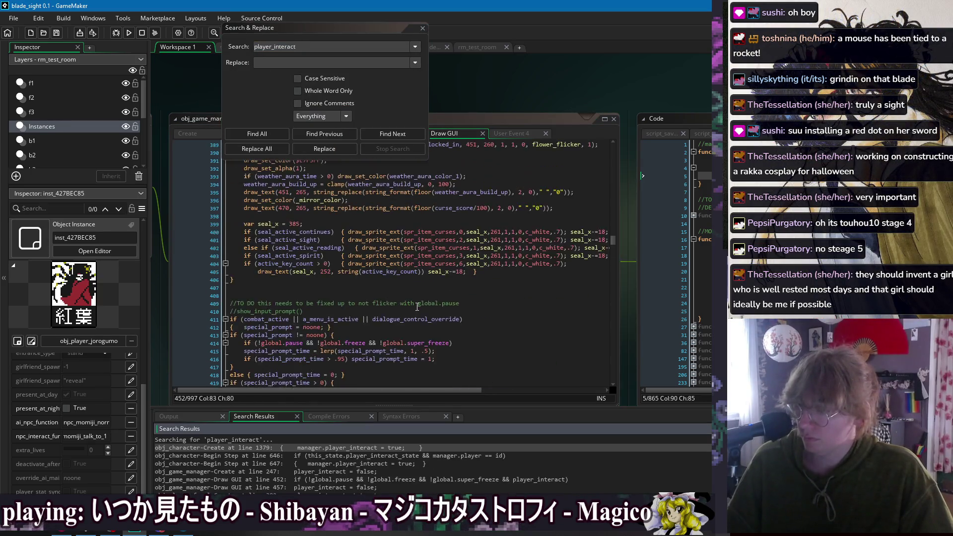
- Open obj_character's Create match and expand folded line 1376 to read the manager.player_interact assignment
{"action": "double_click", "coordinate": [364, 447]}
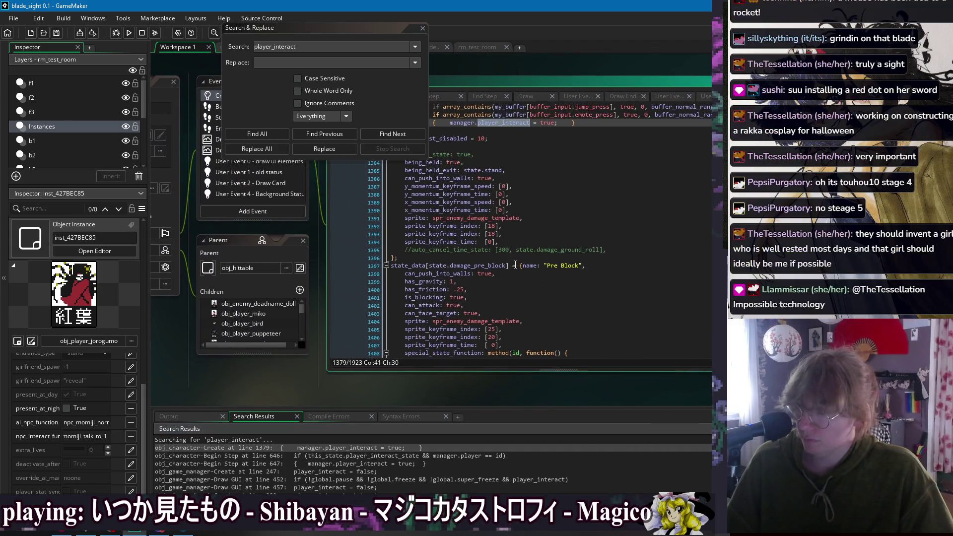
{"action": "scroll", "coordinate": [565, 311], "scroll_direction": "up", "scroll_amount": 1}
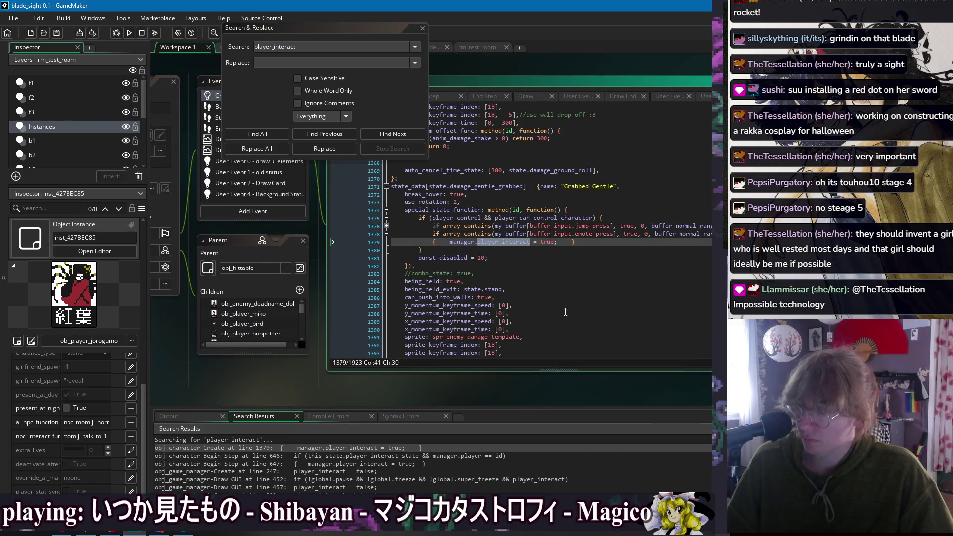
{"action": "left_click", "coordinate": [545, 257]}
{"action": "left_click", "coordinate": [461, 250]}
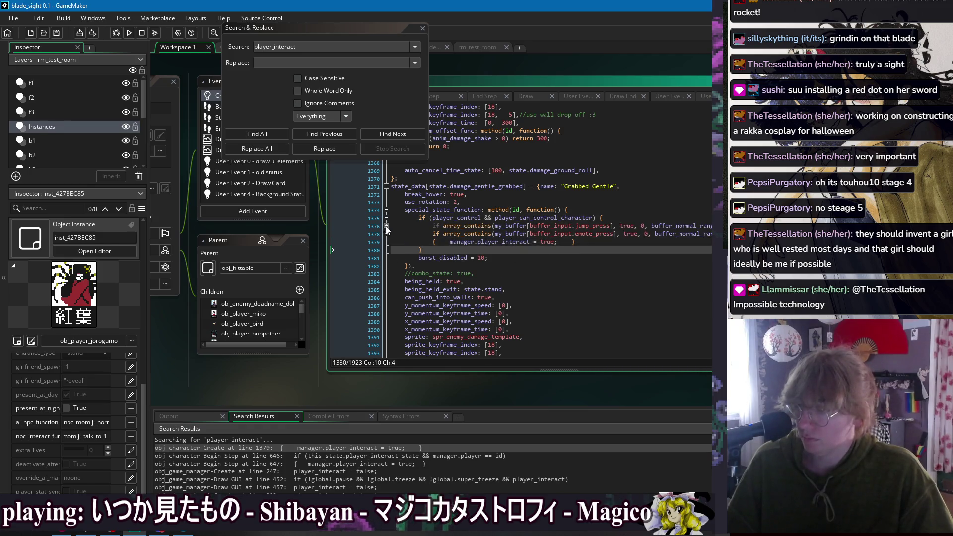
{"action": "left_click", "coordinate": [386, 227]}
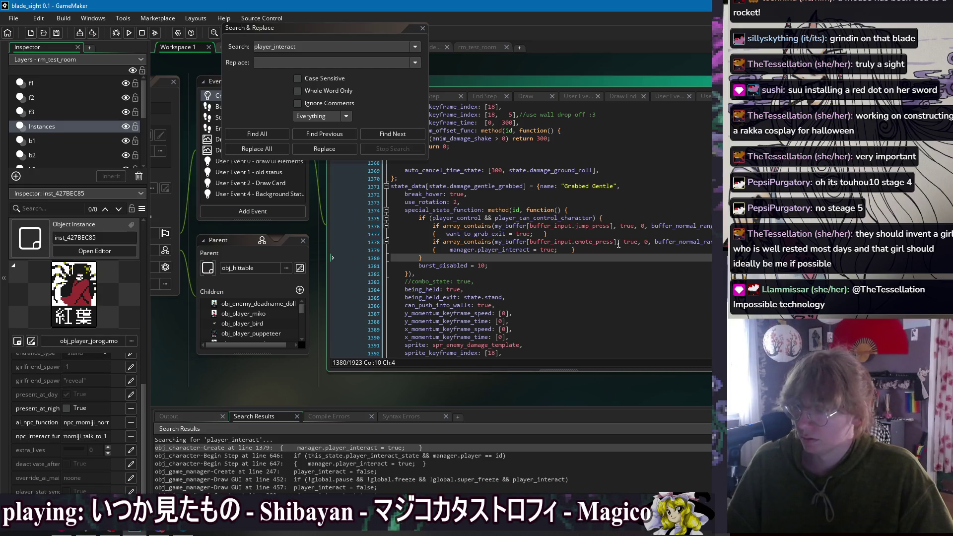
{"action": "left_click", "coordinate": [422, 28]}
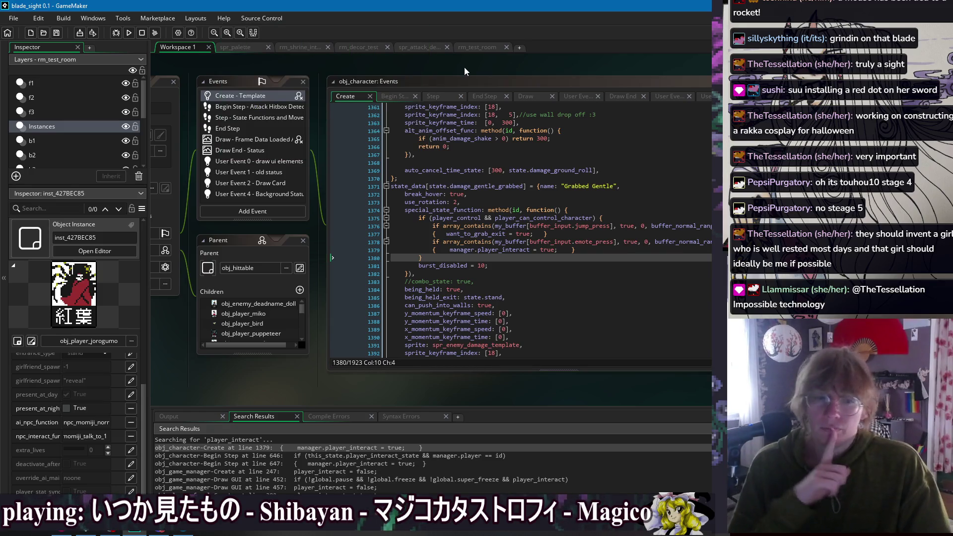
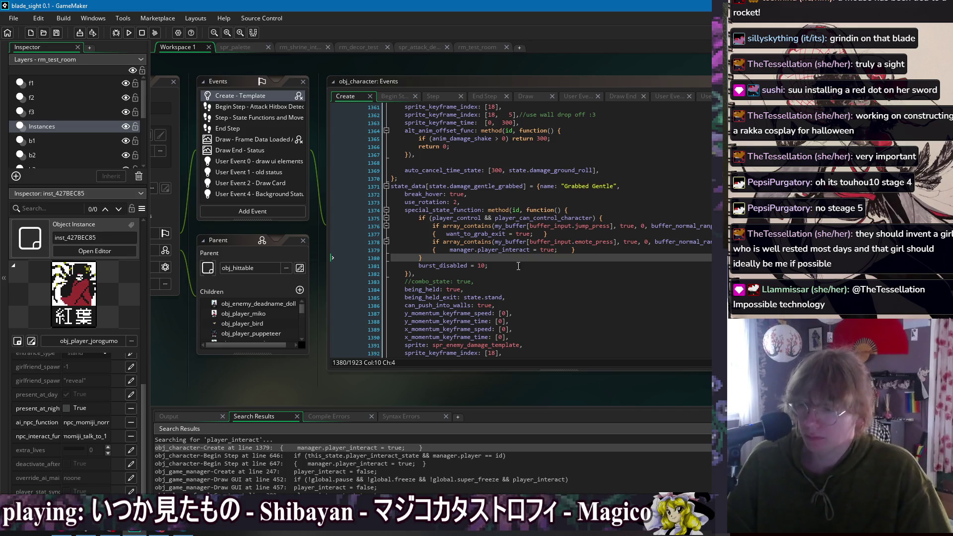
- Search the project for break_hover and open its script_suu_moveset match at line 407
{"action": "left_click", "coordinate": [587, 250]}
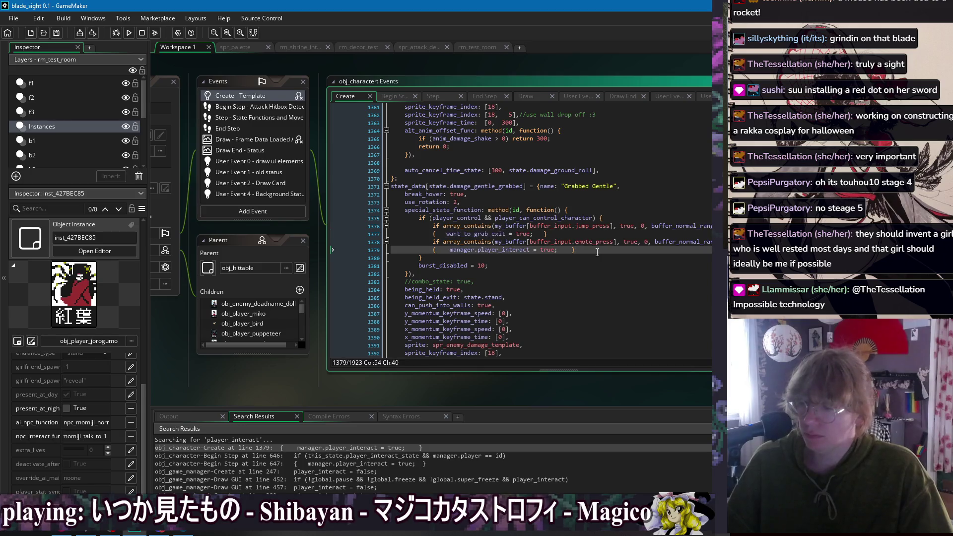
{"action": "left_click", "coordinate": [433, 243]}
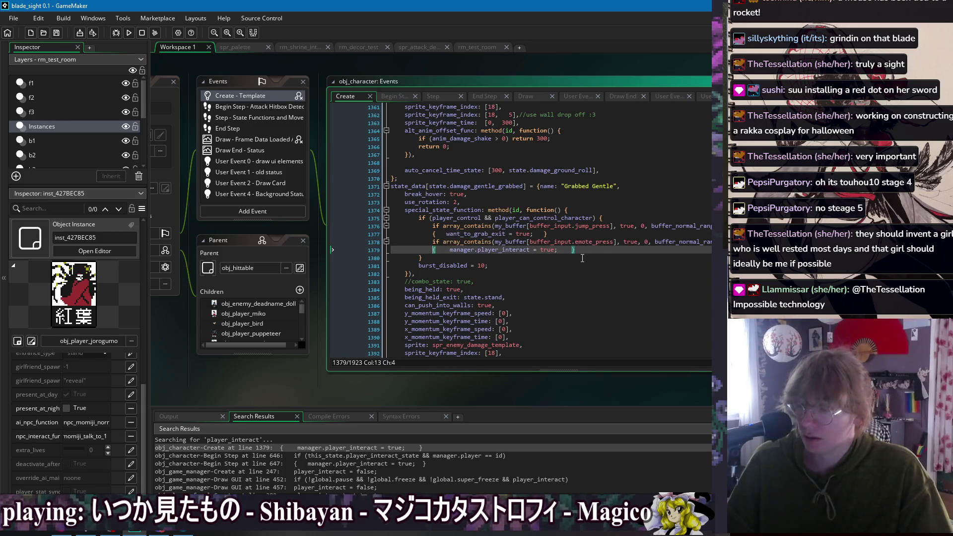
{"action": "left_click", "coordinate": [576, 234]}
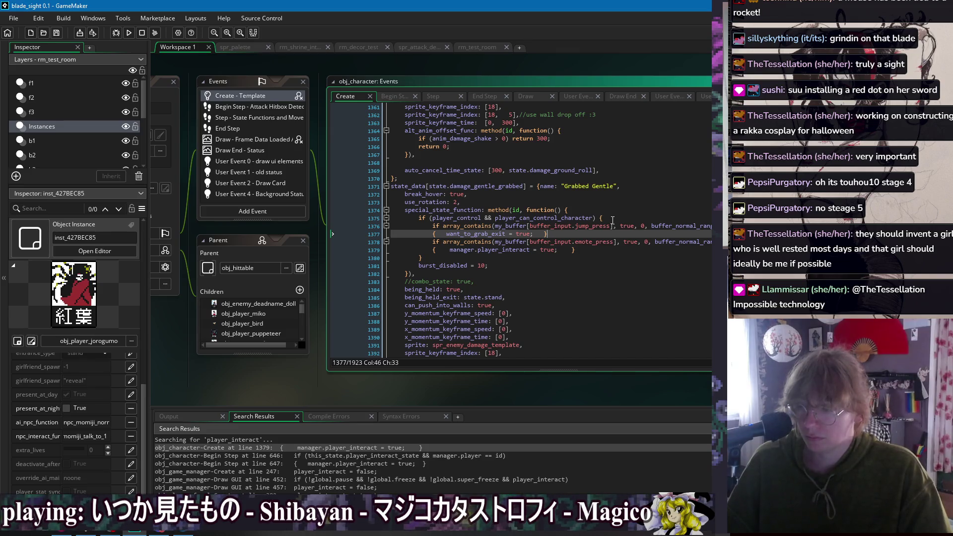
{"action": "double_click", "coordinate": [436, 194]}
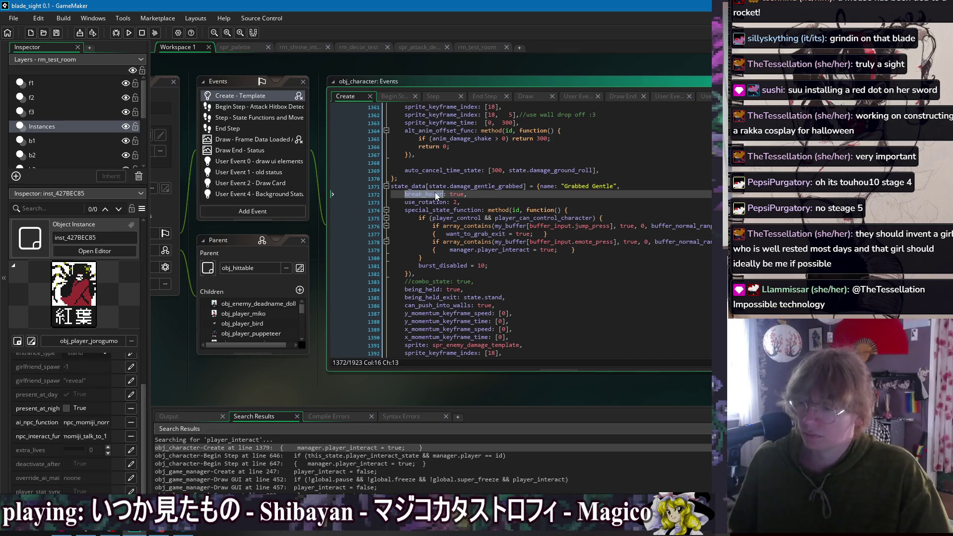
{"action": "key", "text": "ctrl+shift+f"}
{"action": "key", "text": "Return"}
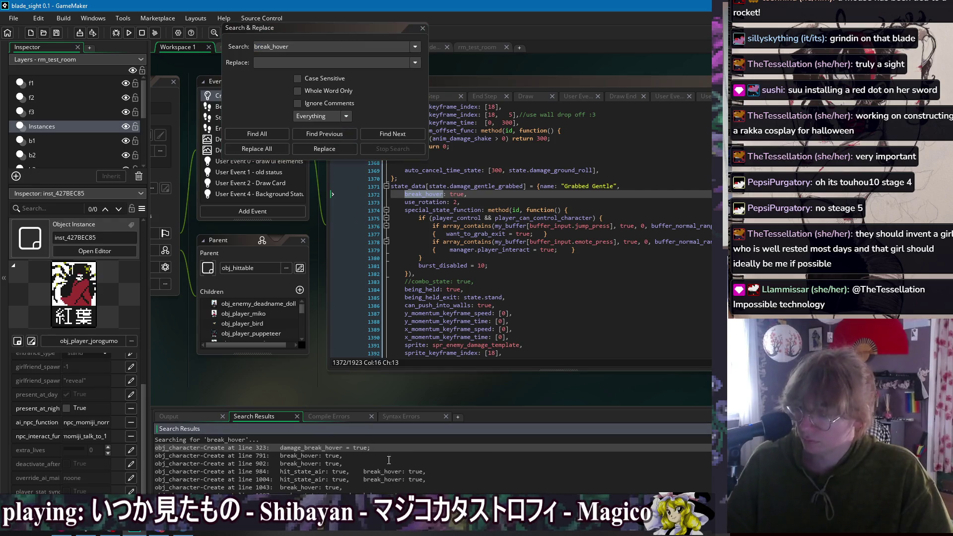
{"action": "scroll", "coordinate": [408, 456], "scroll_direction": "down", "scroll_amount": 5}
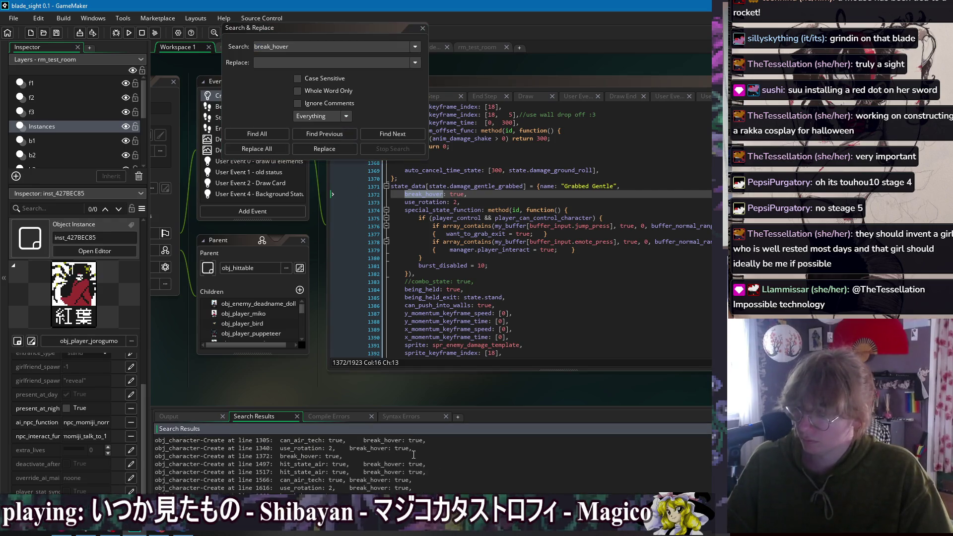
{"action": "scroll", "coordinate": [415, 464], "scroll_direction": "down", "scroll_amount": 2}
{"action": "double_click", "coordinate": [417, 472]}
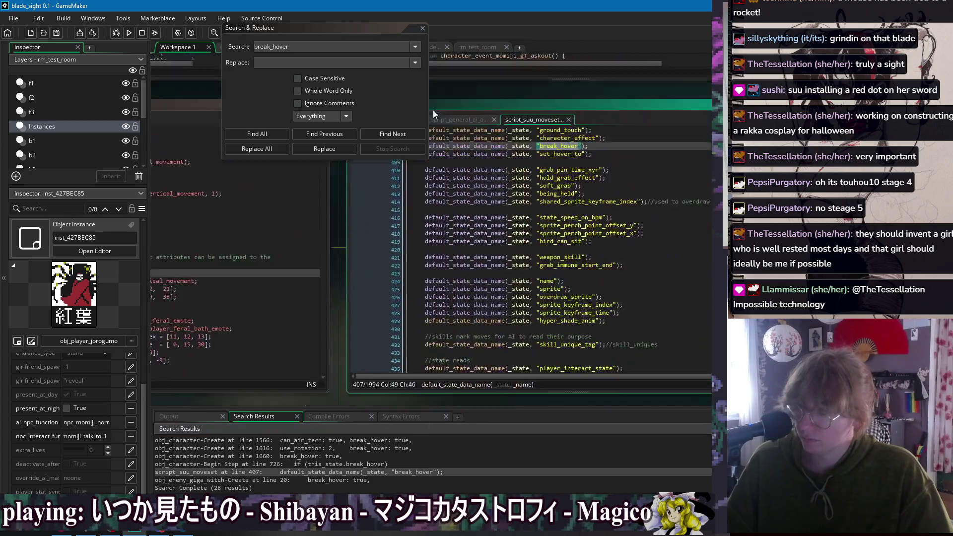
{"action": "left_click", "coordinate": [422, 28]}
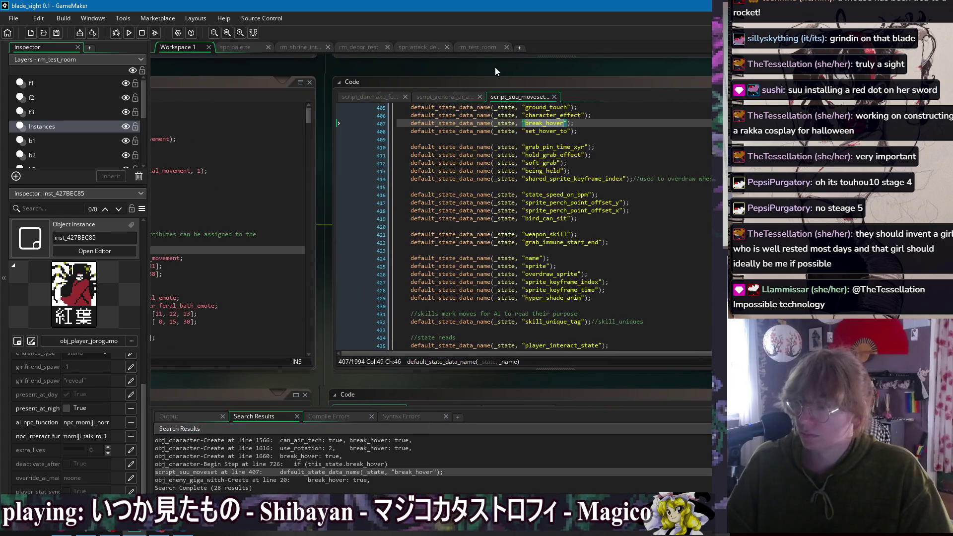
- Find all project uses of can_air_tech from line 334 of script_suu_moveset
{"action": "left_click", "coordinate": [477, 263]}
{"action": "left_click", "coordinate": [479, 249]}
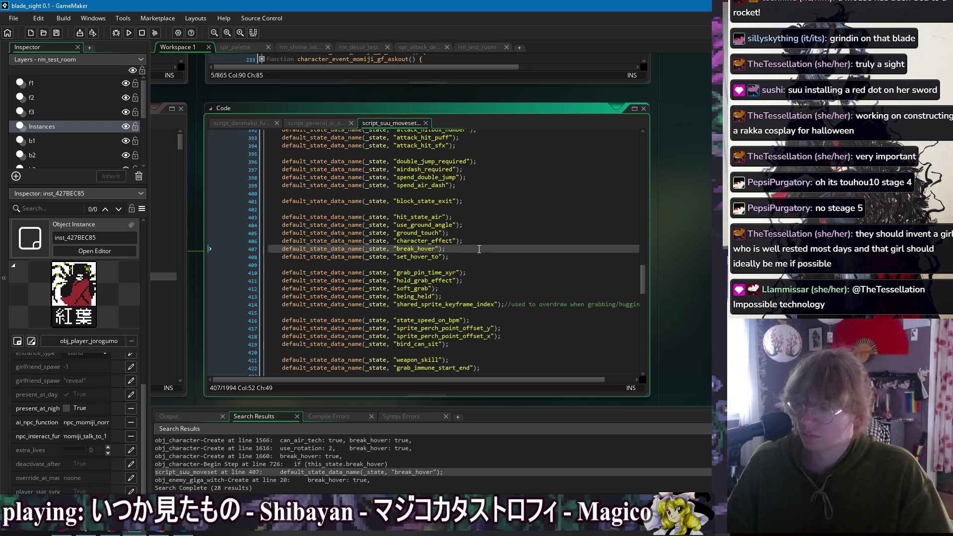
{"action": "scroll", "coordinate": [479, 249], "scroll_direction": "up", "scroll_amount": 14}
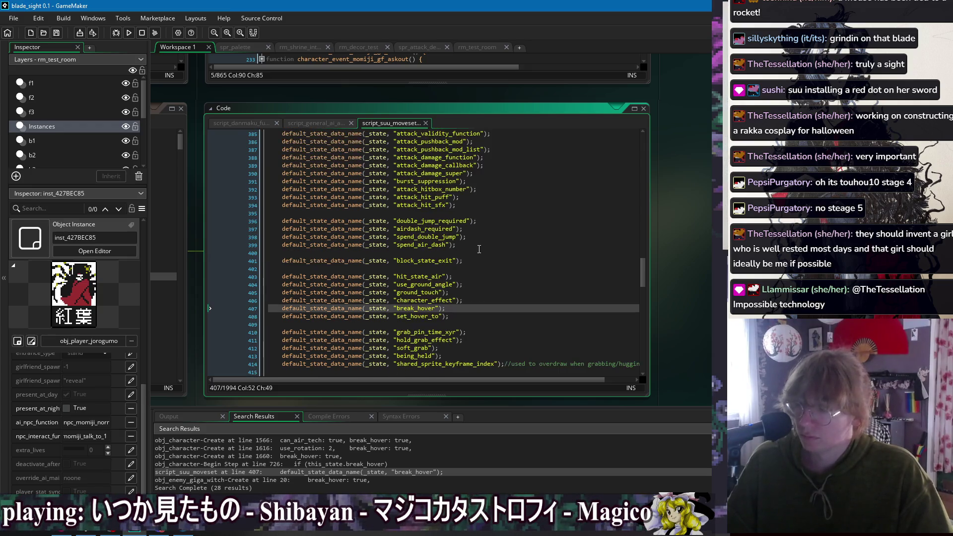
{"action": "scroll", "coordinate": [481, 271], "scroll_direction": "up", "scroll_amount": 9}
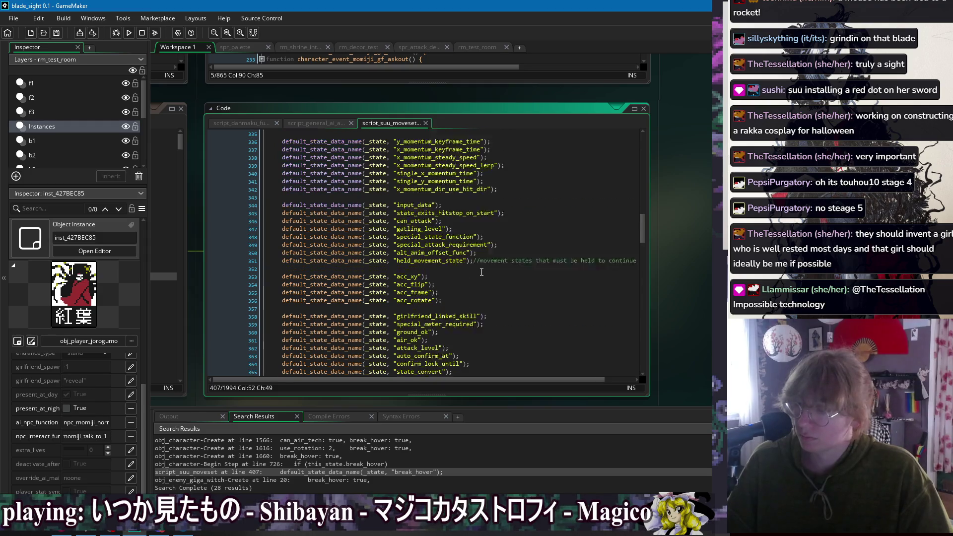
{"action": "scroll", "coordinate": [483, 275], "scroll_direction": "down", "scroll_amount": 20}
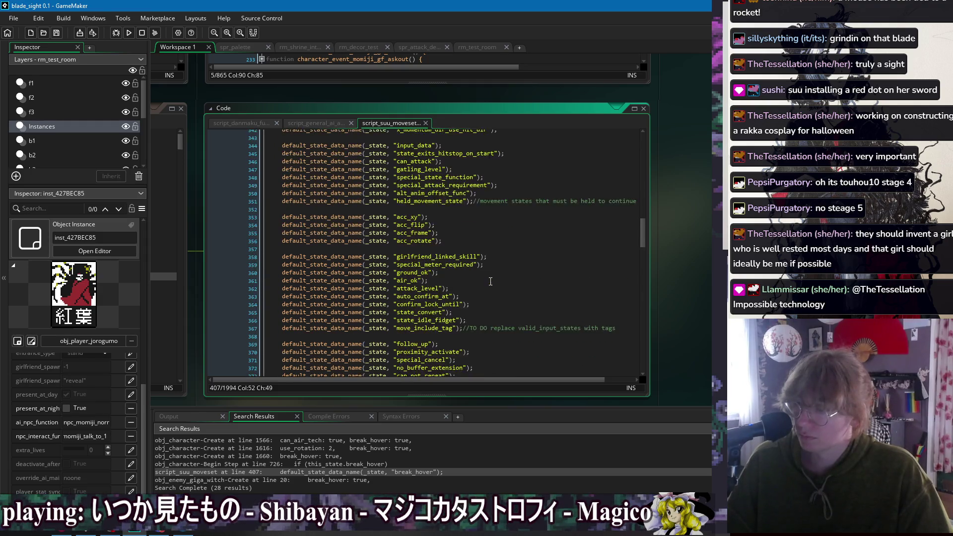
{"action": "scroll", "coordinate": [485, 280], "scroll_direction": "up", "scroll_amount": 20}
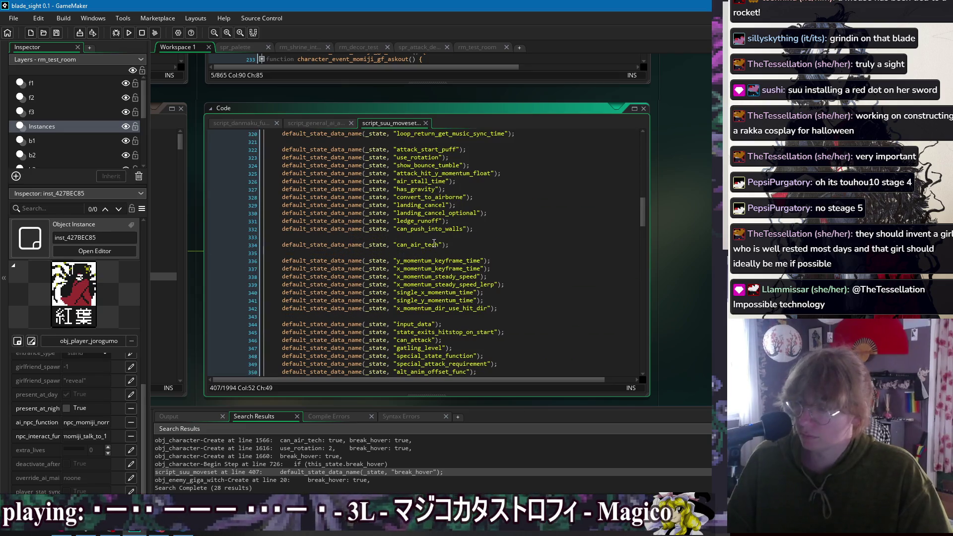
{"action": "double_click", "coordinate": [417, 245]}
{"action": "key", "text": "ctrl+shift+f"}
{"action": "left_click", "coordinate": [256, 137]}
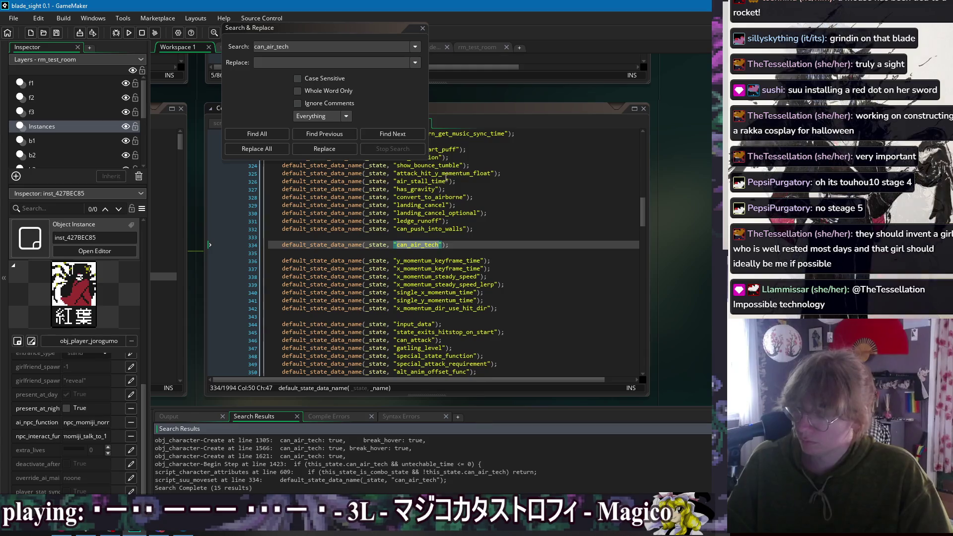
{"action": "left_click", "coordinate": [422, 28]}
- Select player_interact_state on line 435 and start a project search for it
{"action": "left_click", "coordinate": [550, 252]}
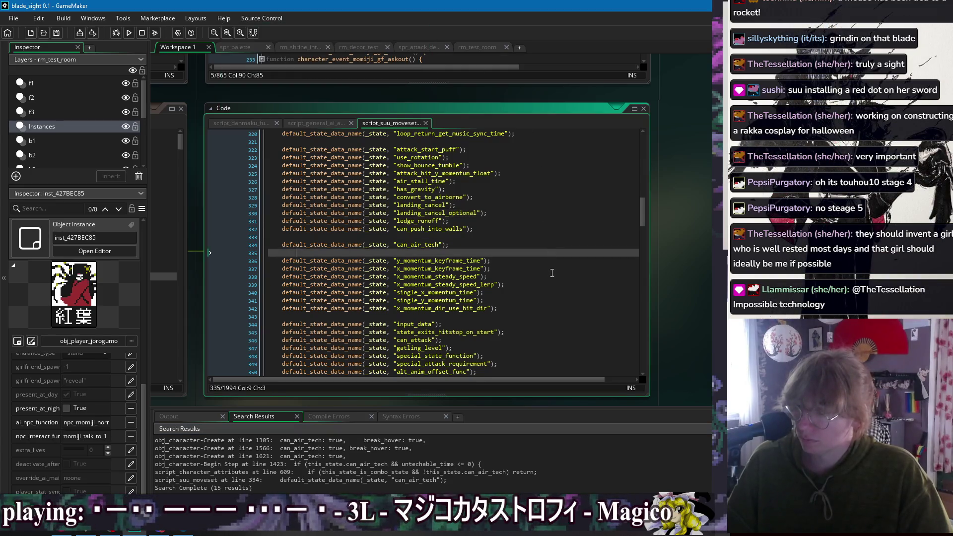
{"action": "scroll", "coordinate": [553, 281], "scroll_direction": "down", "scroll_amount": 5}
{"action": "scroll", "coordinate": [554, 281], "scroll_direction": "down", "scroll_amount": 10}
{"action": "scroll", "coordinate": [499, 198], "scroll_direction": "down", "scroll_amount": 12}
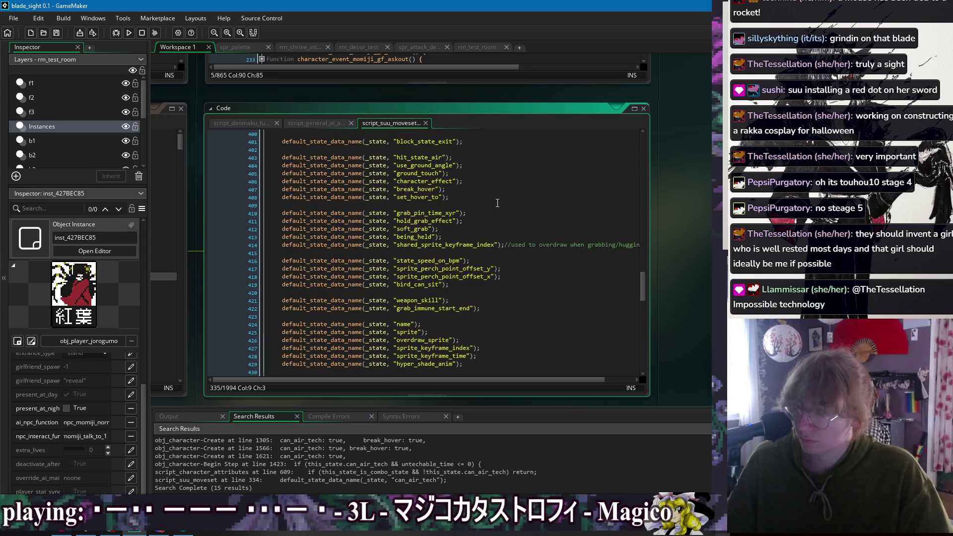
{"action": "scroll", "coordinate": [505, 249], "scroll_direction": "down", "scroll_amount": 5}
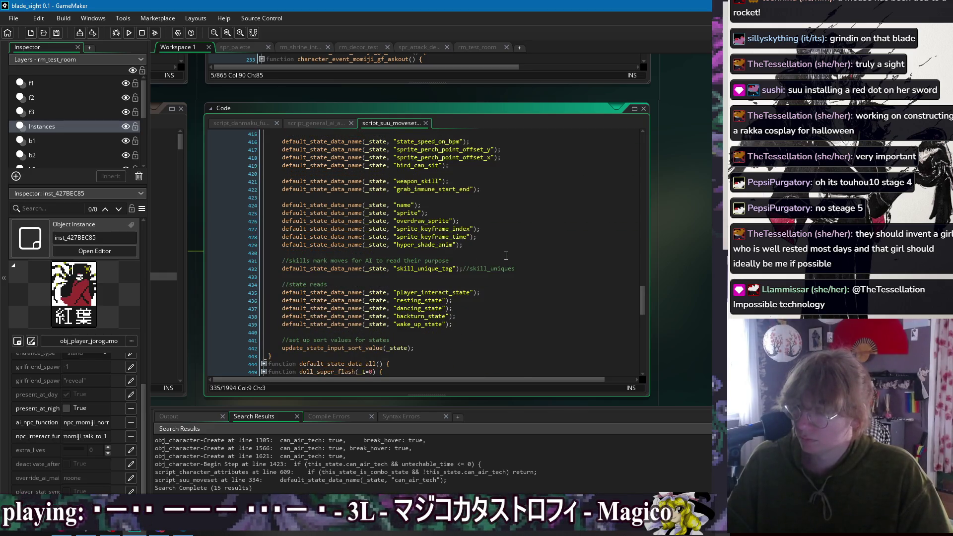
{"action": "double_click", "coordinate": [445, 291]}
{"action": "key", "text": "ctrl+shift+f"}
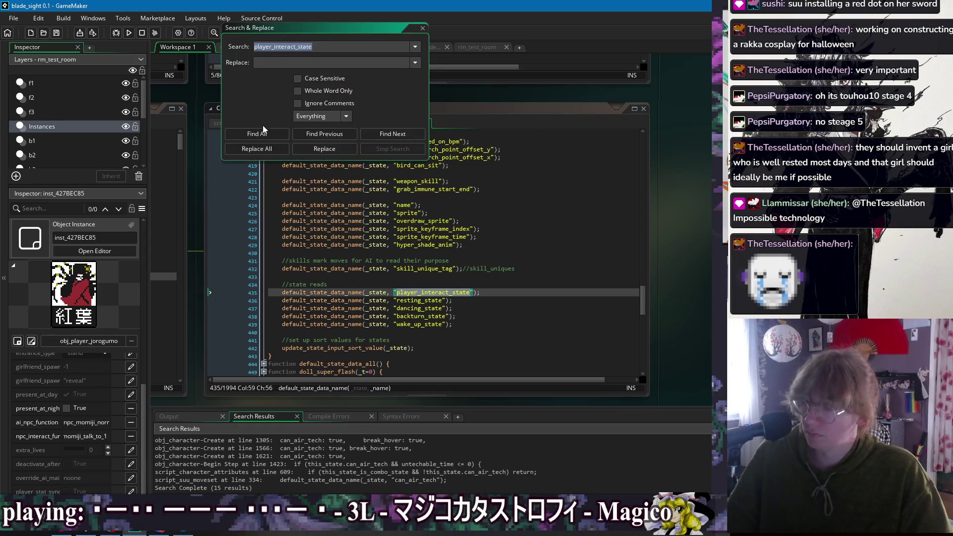
- Find all player_interact_state matches, then pan the workspace to obj_player_feral's Events window
{"action": "left_click", "coordinate": [263, 132]}
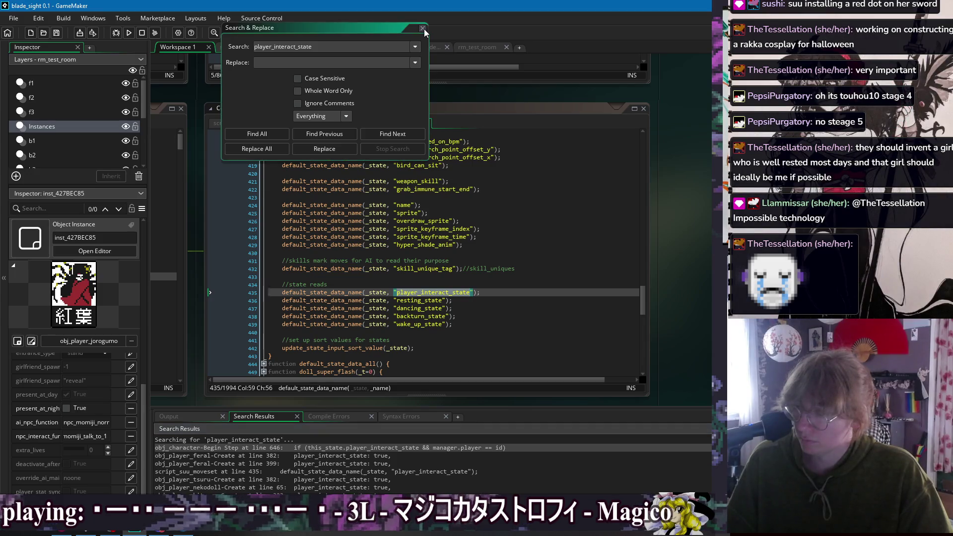
{"action": "left_click", "coordinate": [422, 29]}
{"action": "left_click", "coordinate": [492, 245]}
{"action": "left_click", "coordinate": [557, 311]}
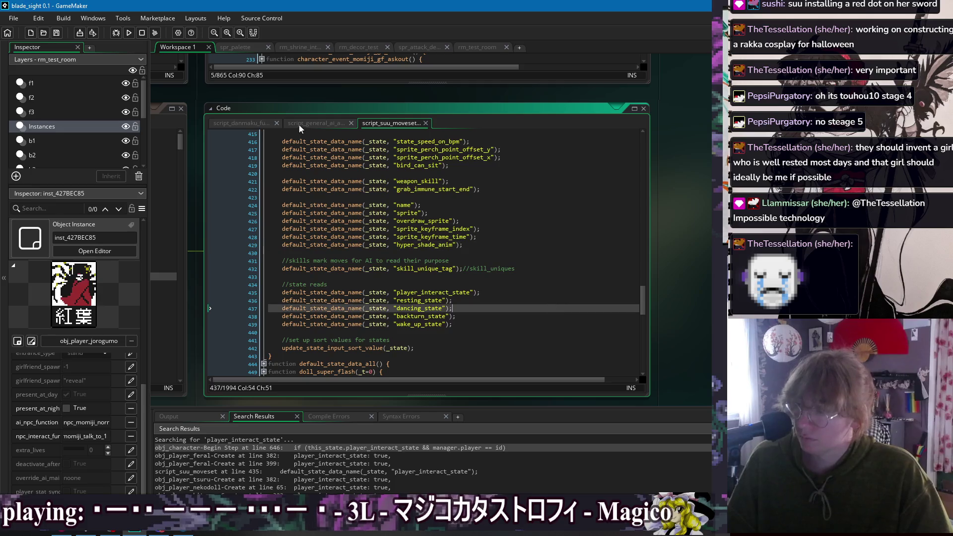
{"action": "left_click_drag", "start_coordinate": [292, 93], "coordinate": [666, 108]}
{"action": "mouse_move", "coordinate": [355, 115]}
{"action": "left_mouse_down"}
{"action": "mouse_move", "coordinate": [453, 106]}
{"action": "mouse_move", "coordinate": [454, 90]}
{"action": "left_mouse_up"}
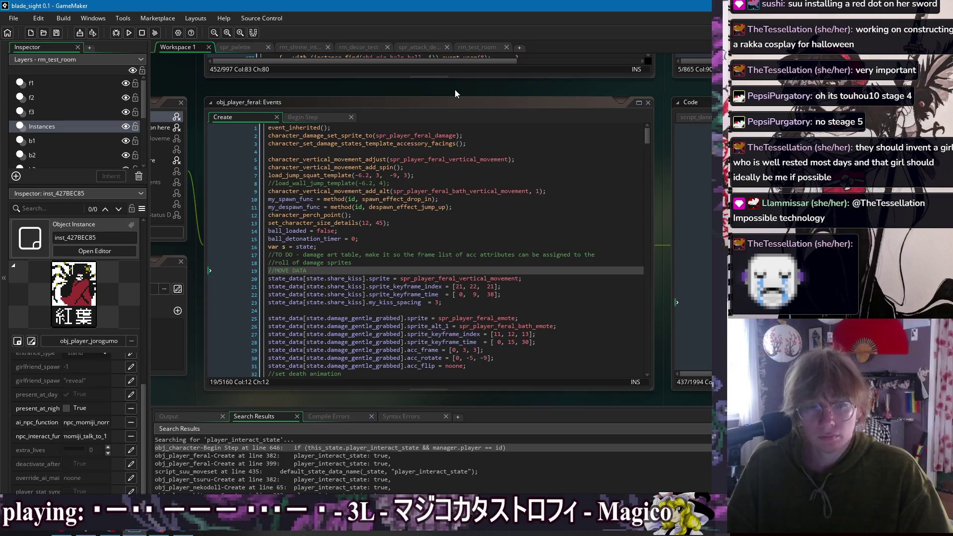
- Jump to the obj_player_feral object editor and view its Begin Step ball-drop code
{"action": "right_click", "coordinate": [455, 90]}
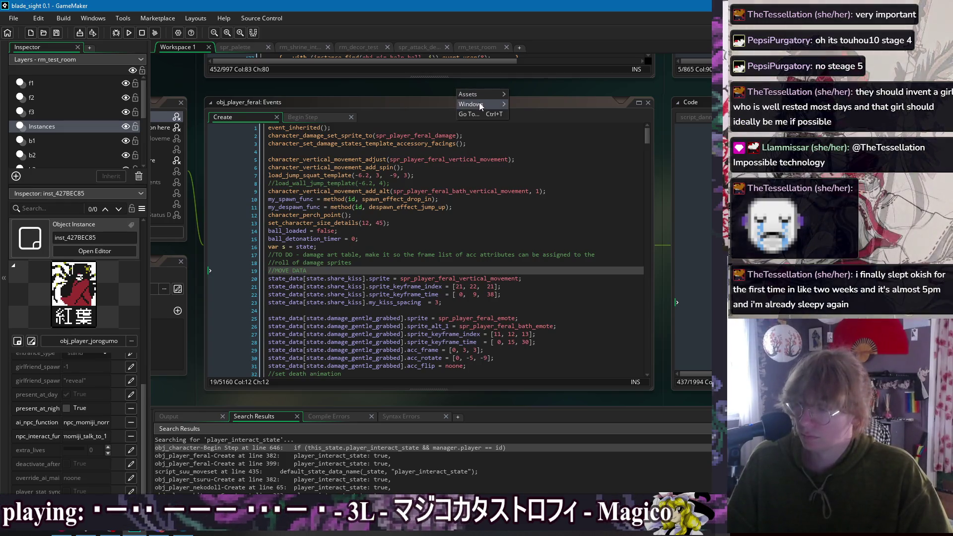
{"action": "mouse_move", "coordinate": [481, 105]}
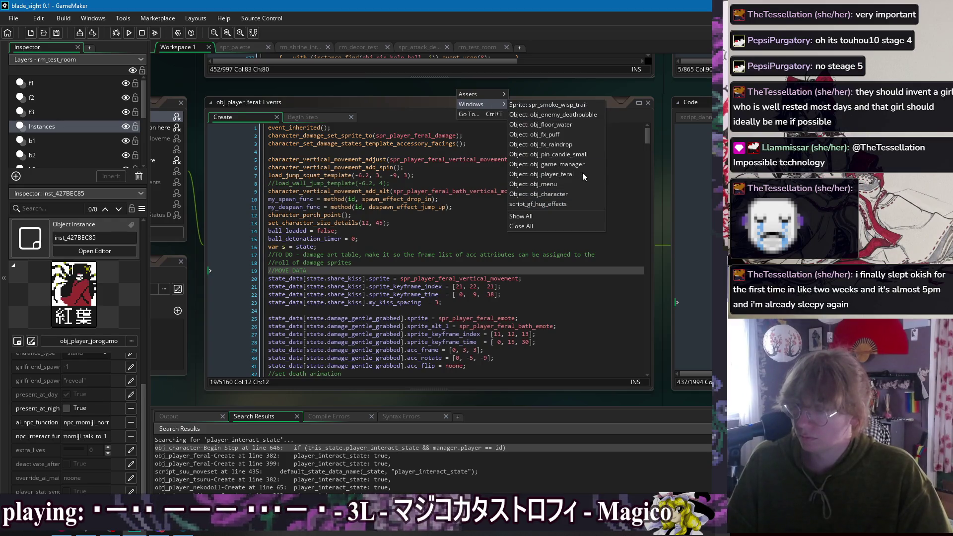
{"action": "left_click", "coordinate": [570, 175]}
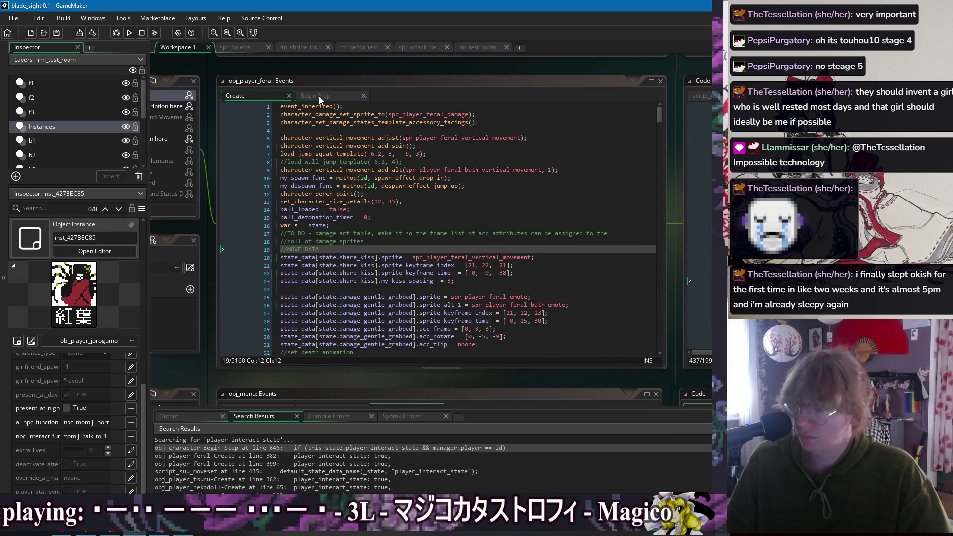
{"action": "left_click", "coordinate": [319, 97]}
{"action": "left_click", "coordinate": [385, 218]}
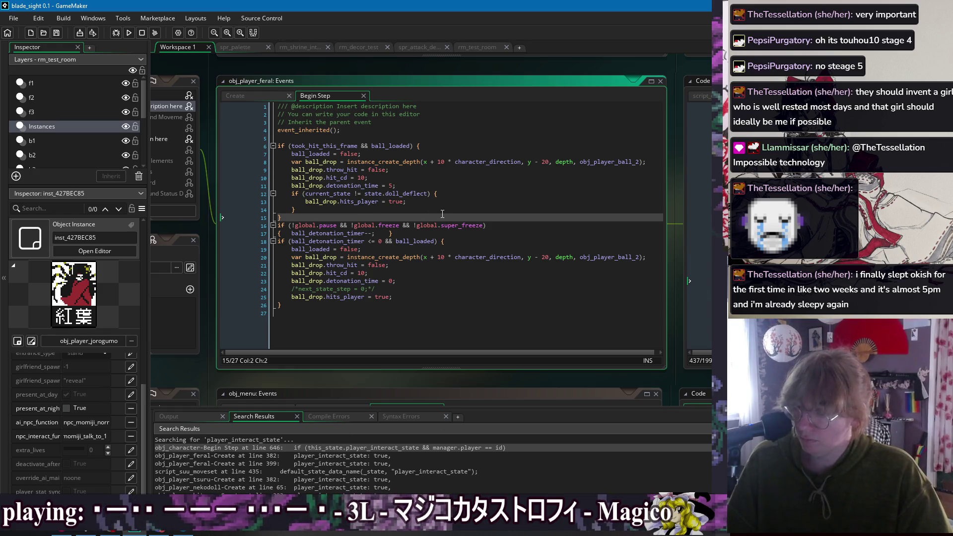
- Return to the Create event and briefly expand the Standing state definition at line 62
{"action": "left_click", "coordinate": [262, 97]}
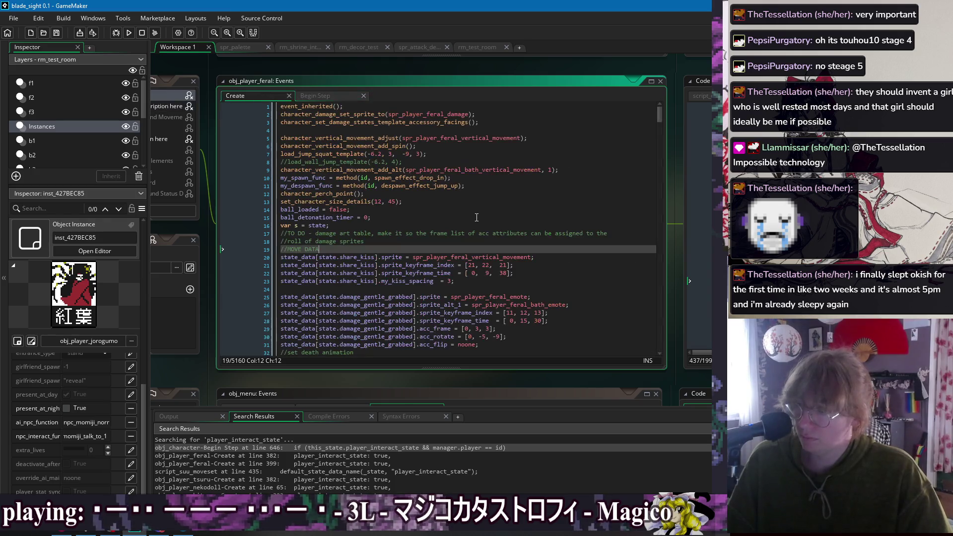
{"action": "left_click", "coordinate": [502, 217]}
{"action": "left_click", "coordinate": [506, 237]}
{"action": "scroll", "coordinate": [506, 238], "scroll_direction": "down", "scroll_amount": 15}
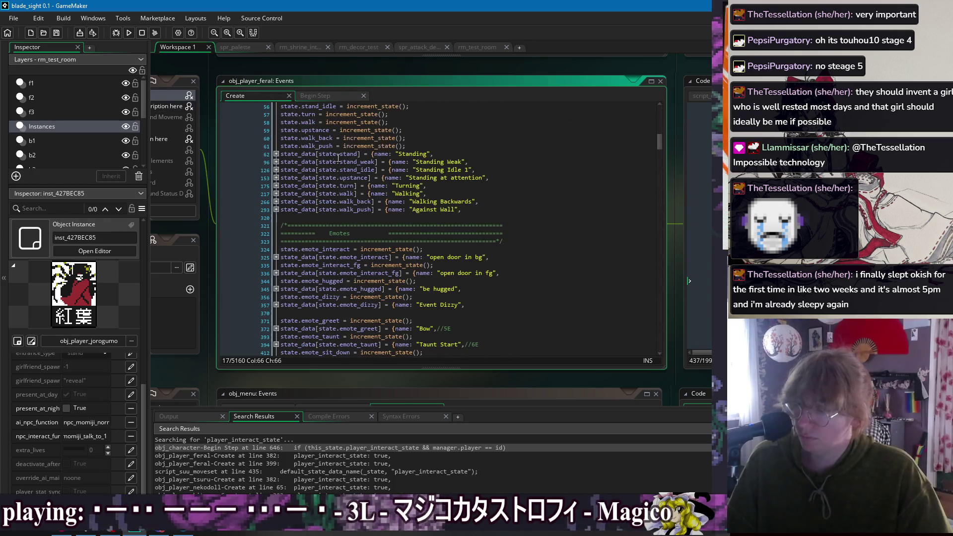
{"action": "left_click", "coordinate": [276, 154]}
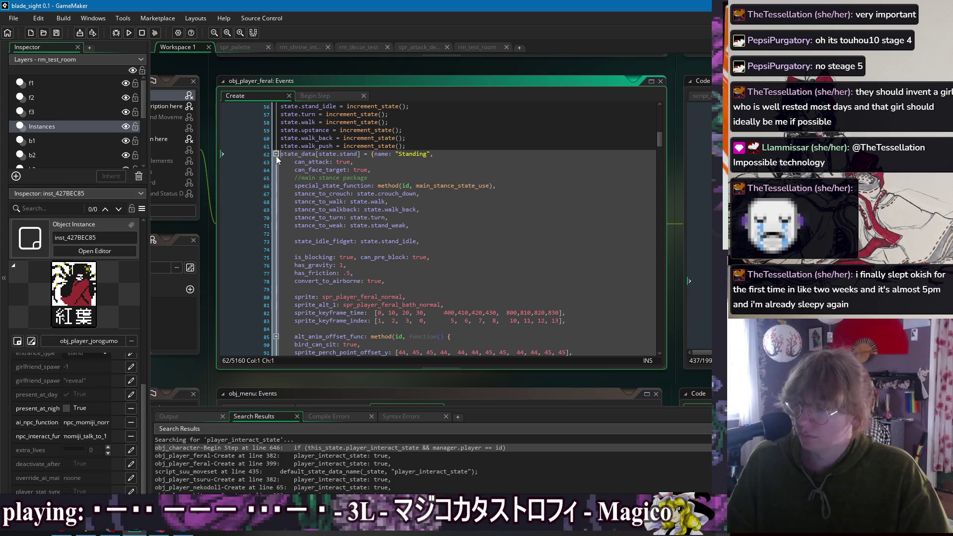
{"action": "left_click", "coordinate": [276, 154]}
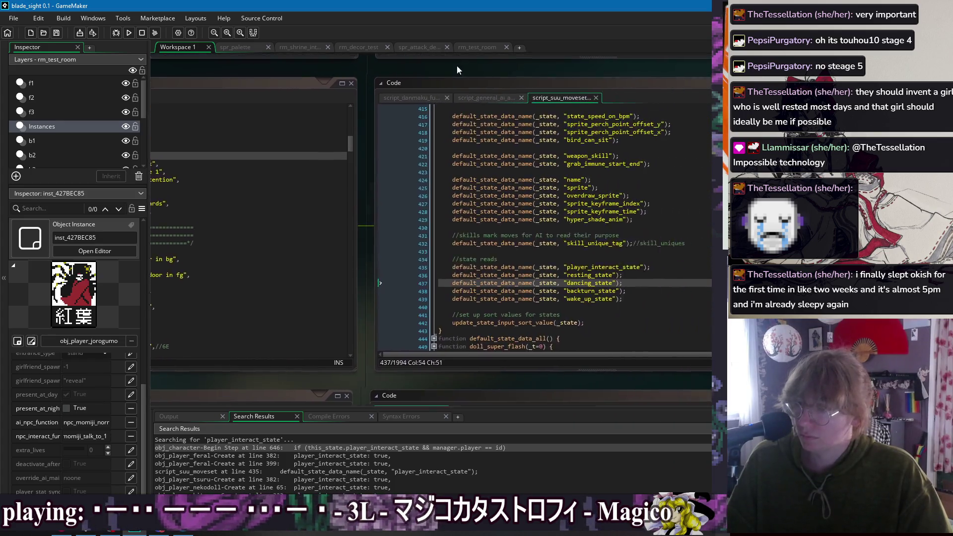
- Duplicate line 435, rename the copy can_interact, save, and pan to obj_player_feral's events
{"action": "left_click", "coordinate": [484, 273]}
{"action": "left_click", "coordinate": [531, 263]}
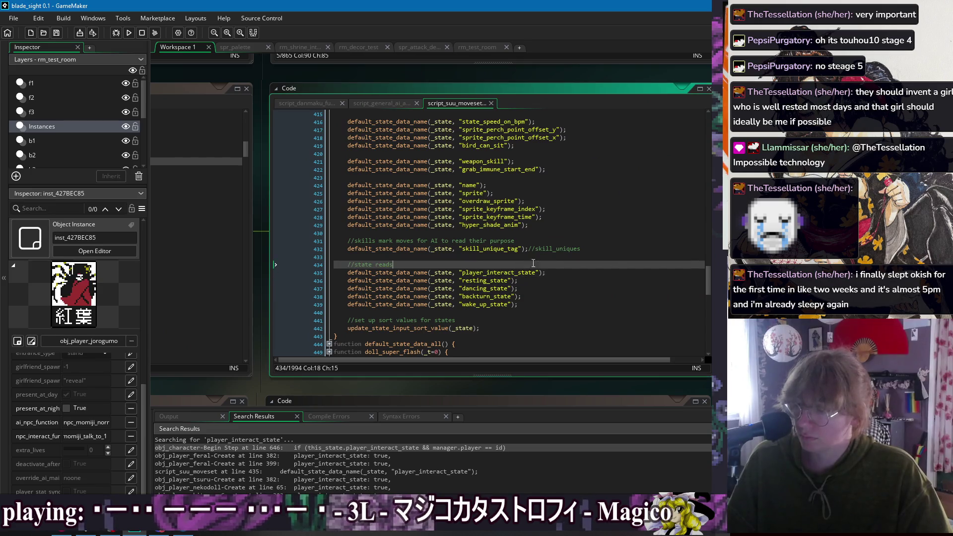
{"action": "key", "text": "Down"}
{"action": "key", "text": "ctrl+d"}
{"action": "double_click", "coordinate": [527, 268]}
{"action": "type", "text": "can_int"}
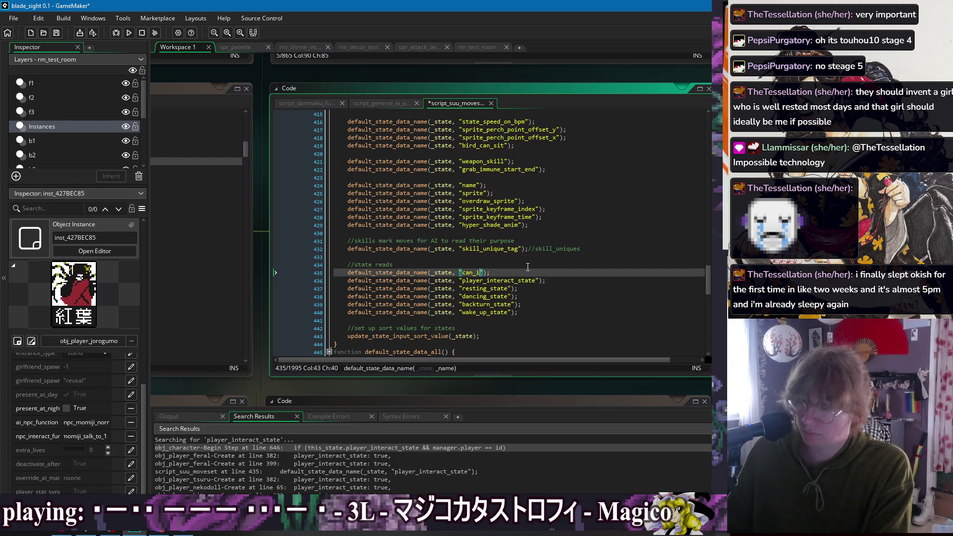
{"action": "type", "text": "eract"}
{"action": "key", "text": "ctrl+s"}
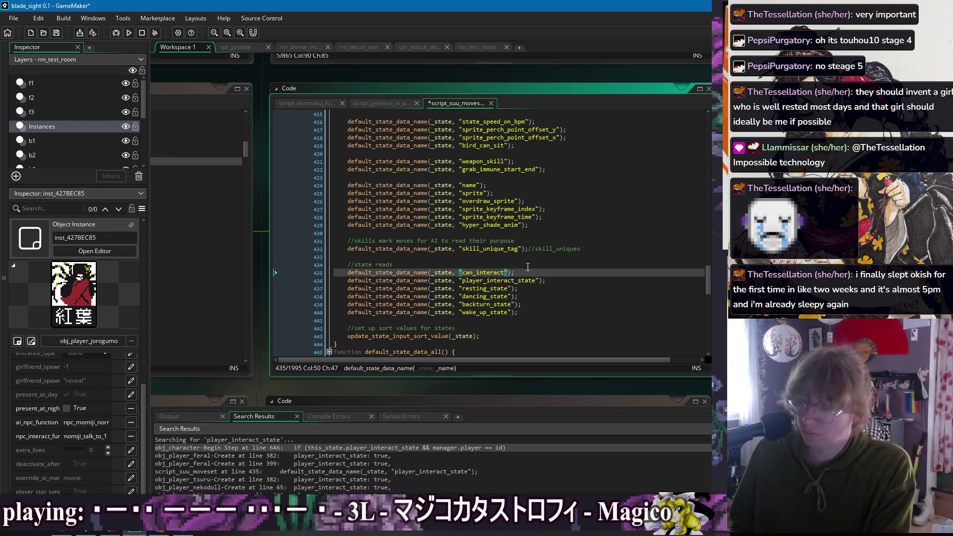
{"action": "double_click", "coordinate": [488, 268]}
{"action": "key", "text": "End"}
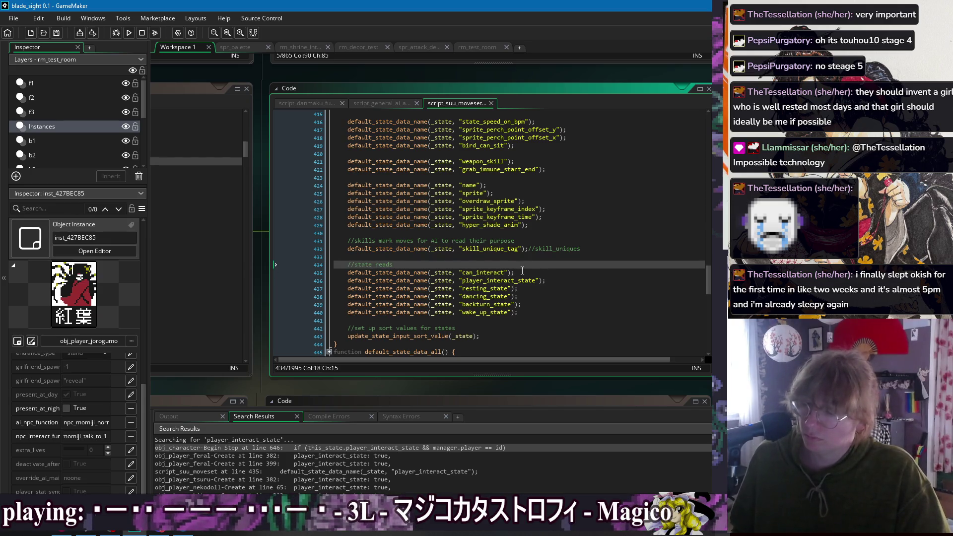
{"action": "left_click_drag", "start_coordinate": [178, 85], "coordinate": [484, 97]}
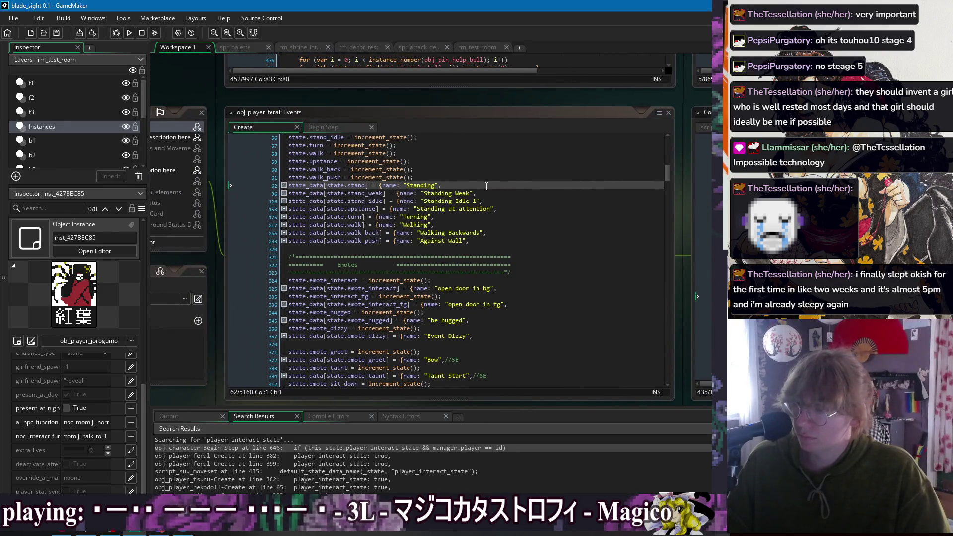
- Add 'can_interact: true,' after can_face_target in the Standing state and save
{"action": "left_click", "coordinate": [284, 185]}
{"action": "left_click", "coordinate": [496, 201]}
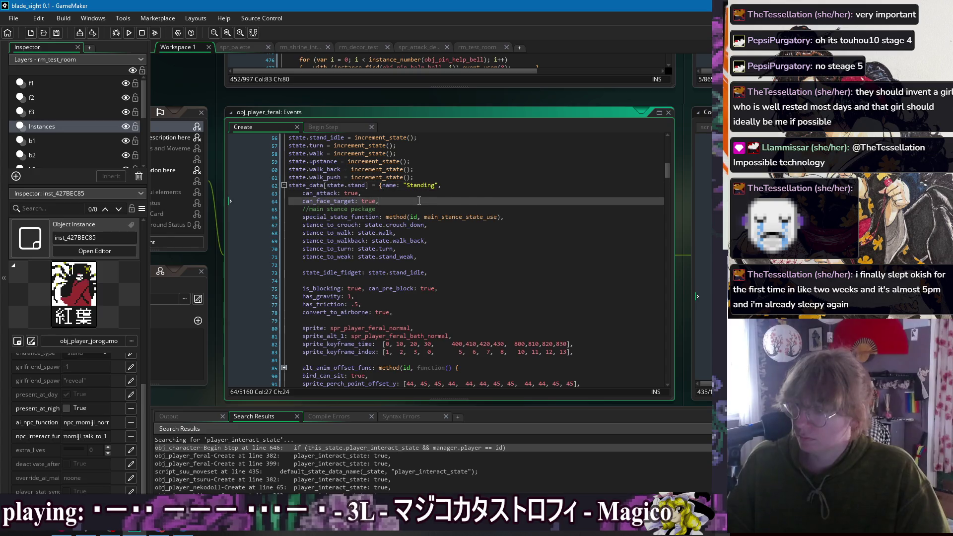
{"action": "key", "text": "Return"}
{"action": "type", "text": "can_interact:"}
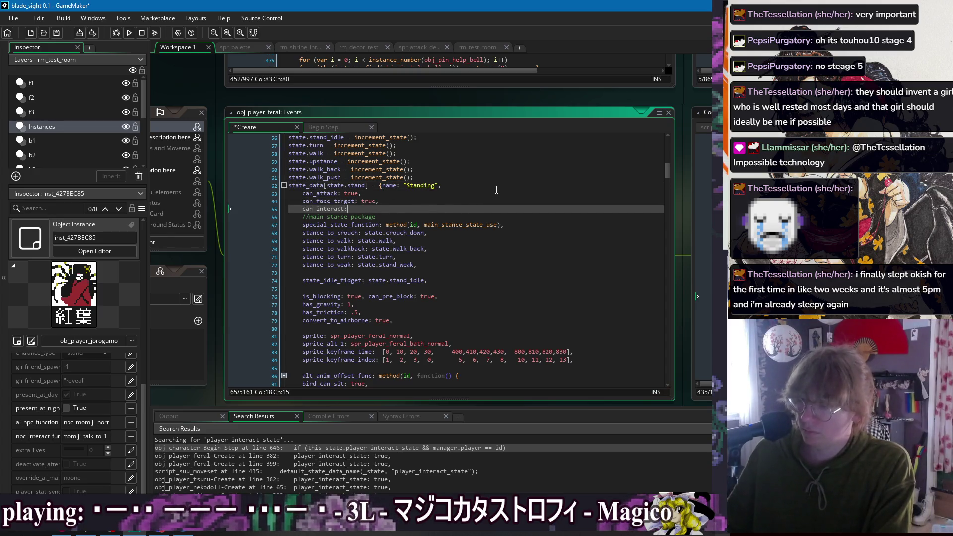
{"action": "type", "text": " true,"}
{"action": "key", "text": "ctrl+s"}
{"action": "key", "text": "shift+Up"}
{"action": "key", "text": "shift+End"}
{"action": "key", "text": "ctrl+c"}
{"action": "left_click", "coordinate": [289, 185]}
{"action": "left_click", "coordinate": [284, 185]}
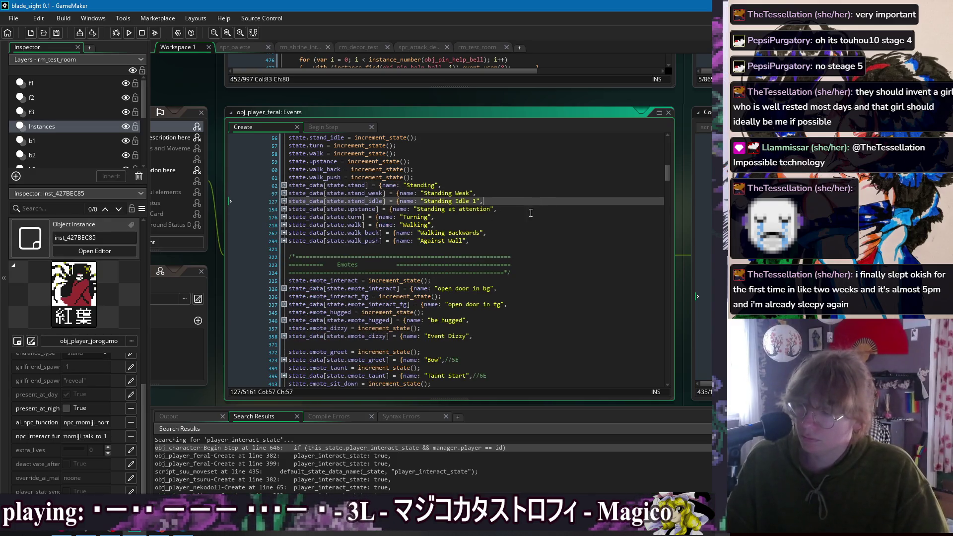
{"action": "left_click", "coordinate": [521, 226]}
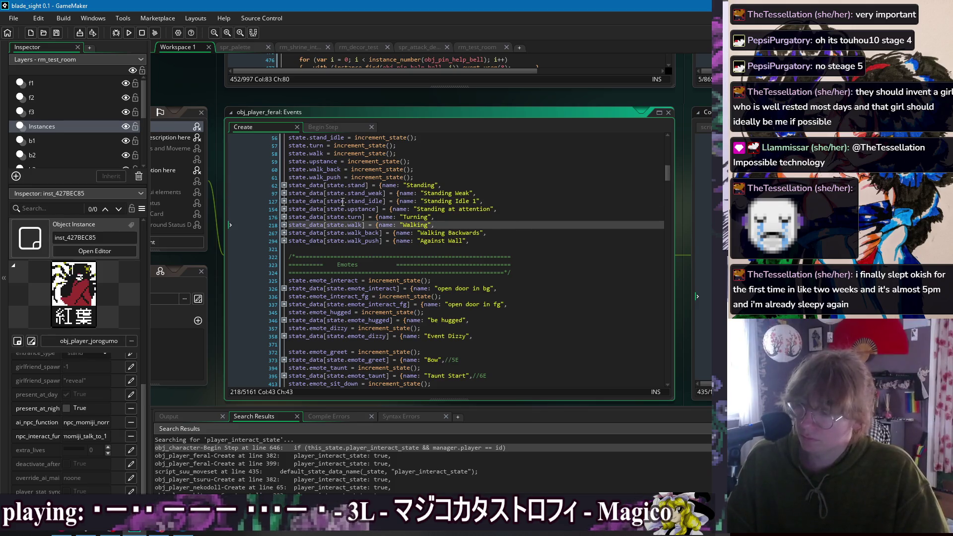
- Add 'can_interact: true,' to the Standing Weak and Standing Idle 1 states
{"action": "left_click", "coordinate": [284, 193]}
{"action": "left_click", "coordinate": [393, 211]}
{"action": "key", "text": "Return"}
{"action": "type", "text": "can_interact: true,"}
{"action": "left_click", "coordinate": [284, 193]}
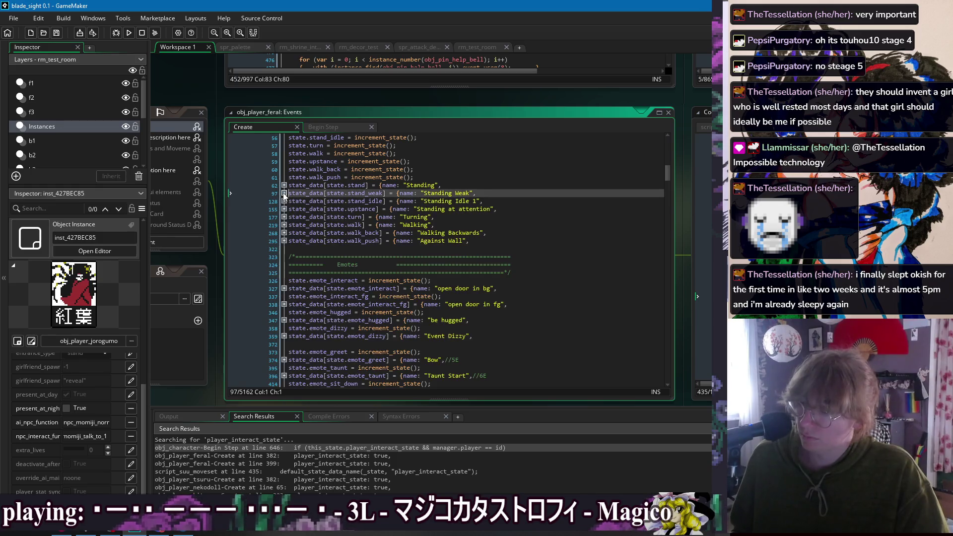
{"action": "left_click", "coordinate": [284, 201]}
{"action": "left_click", "coordinate": [391, 217]}
{"action": "key", "text": "Return"}
{"action": "key", "text": "ctrl+v"}
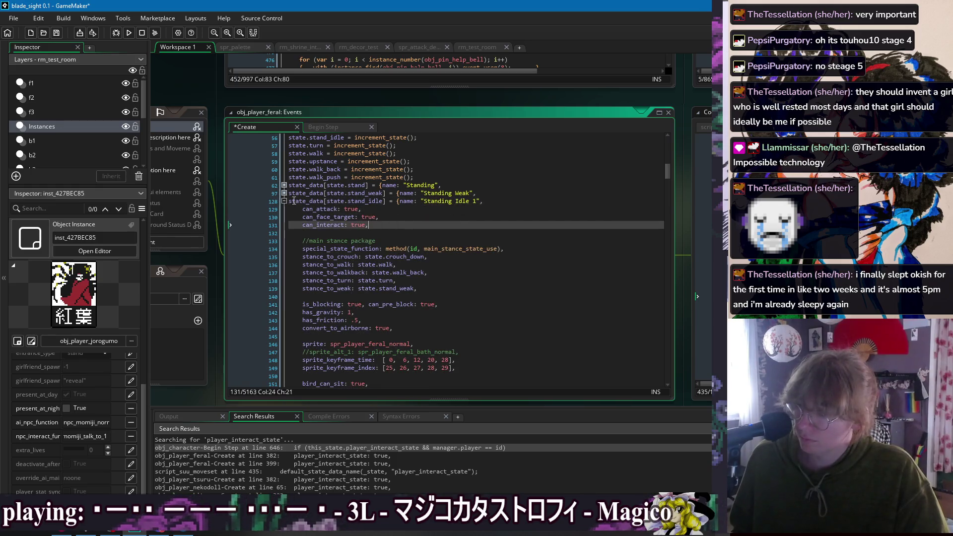
{"action": "left_click", "coordinate": [284, 202]}
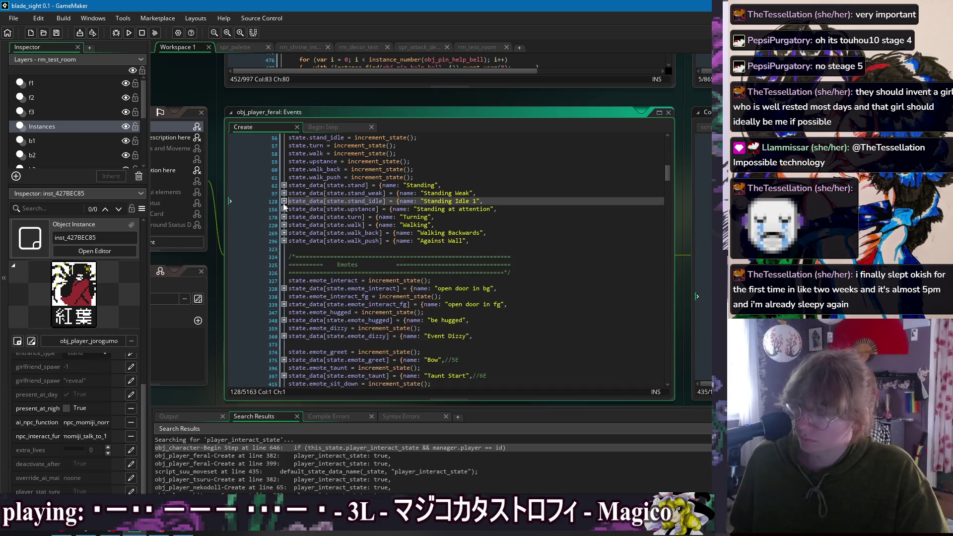
- Move the can_interact line above can_face_target in Standing Idle 1 and Standing Weak
{"action": "left_click", "coordinate": [284, 209]}
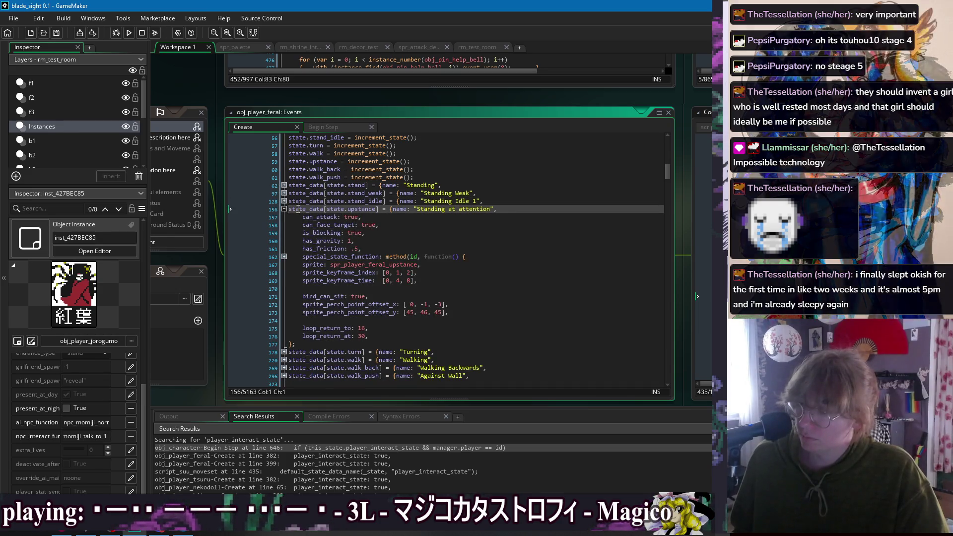
{"action": "left_click", "coordinate": [397, 217]}
{"action": "left_click", "coordinate": [284, 209]}
{"action": "left_click", "coordinate": [284, 201]}
{"action": "left_click", "coordinate": [382, 217]}
{"action": "key", "text": "ctrl+v"}
{"action": "left_click", "coordinate": [284, 194]}
{"action": "left_click", "coordinate": [402, 212]}
{"action": "key", "text": "ctrl+v"}
{"action": "key", "text": "alt+Up"}
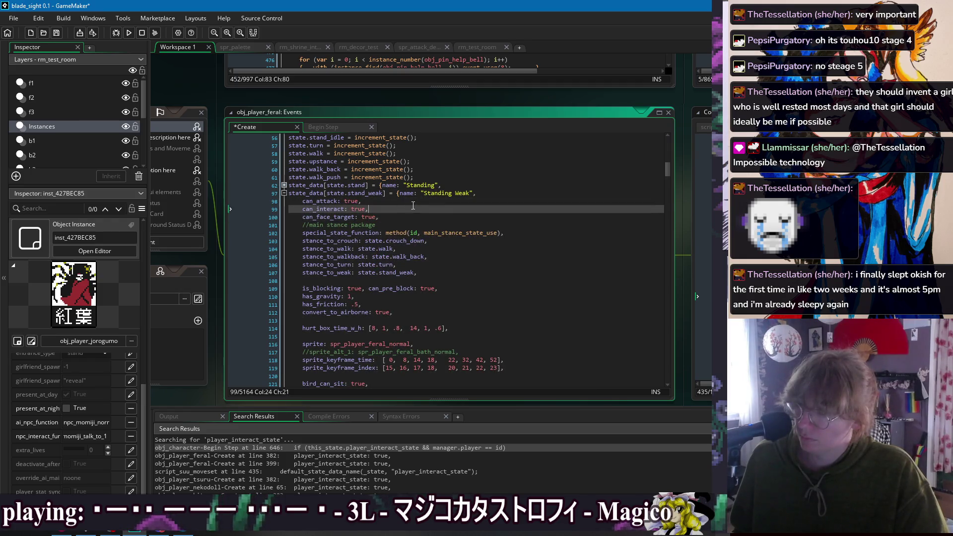
{"action": "left_click", "coordinate": [284, 194]}
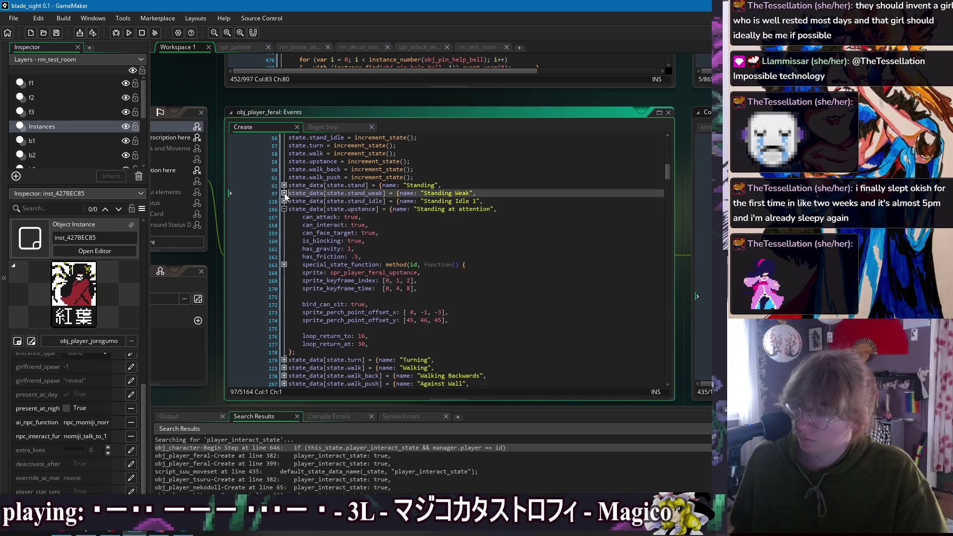
- Reposition can_interact in the Standing state and check the Standing at attention block
{"action": "left_click", "coordinate": [284, 186]}
{"action": "left_click", "coordinate": [409, 201]}
{"action": "key", "text": "alt+Down"}
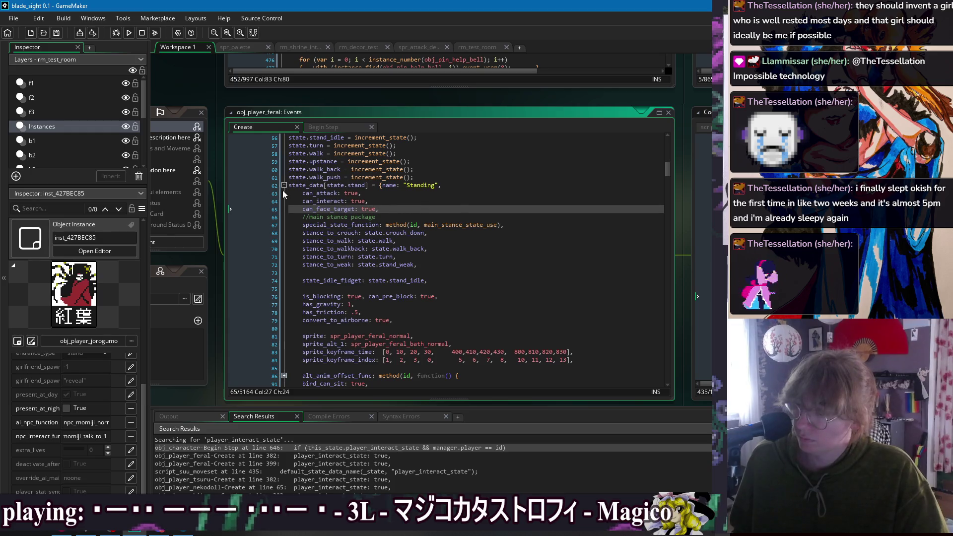
{"action": "left_click", "coordinate": [284, 186]}
{"action": "key", "text": "Down"}
{"action": "key", "text": "Down"}
{"action": "key", "text": "Down"}
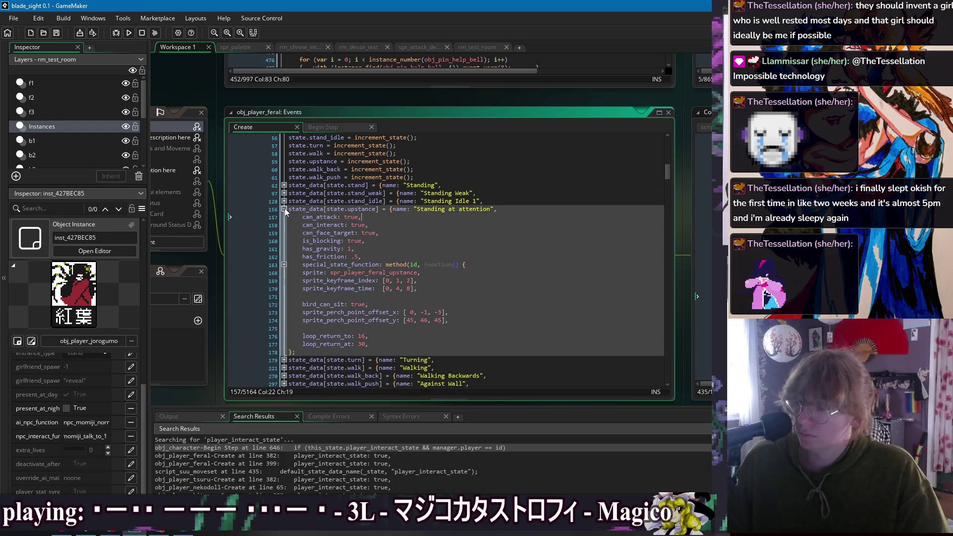
{"action": "left_click", "coordinate": [284, 209]}
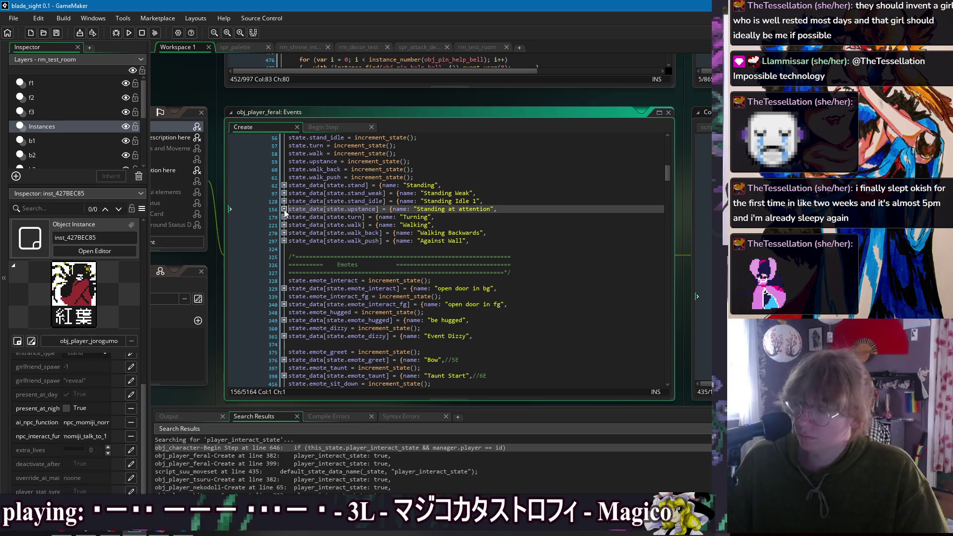
{"action": "left_click", "coordinate": [284, 209]}
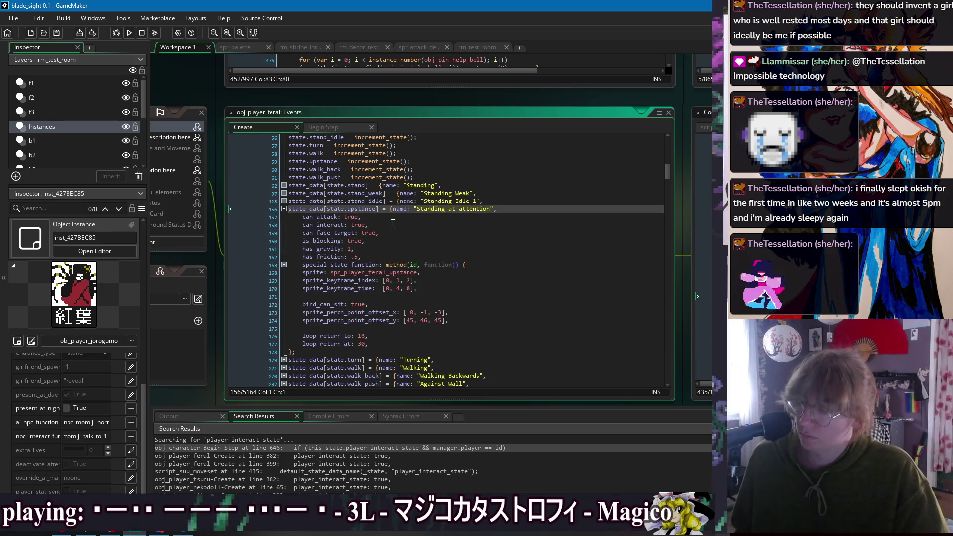
{"action": "left_click", "coordinate": [284, 209]}
- Add 'can_interact: true,' below can_attack in the Turning and Walking states
{"action": "left_click", "coordinate": [284, 217]}
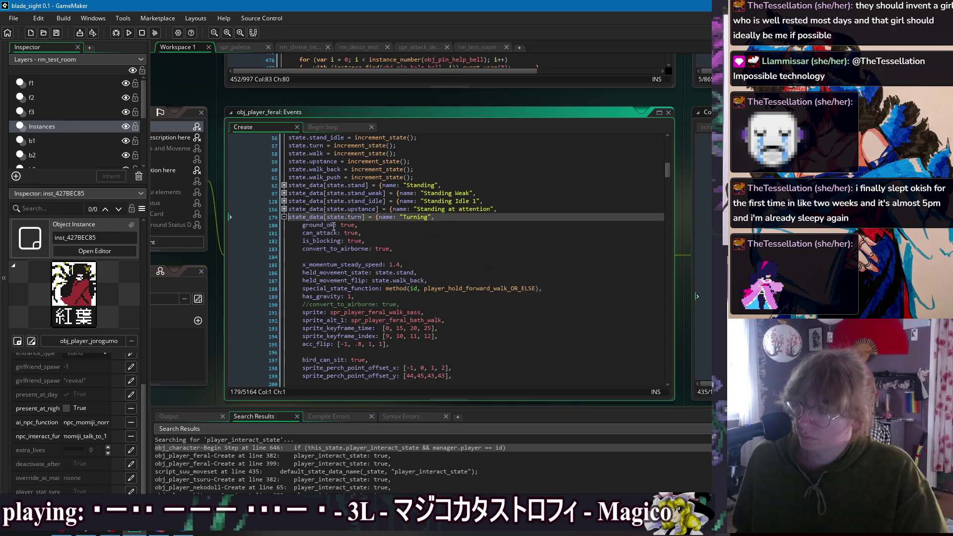
{"action": "left_click", "coordinate": [379, 226]}
{"action": "left_click", "coordinate": [379, 233]}
{"action": "key", "text": "Return"}
{"action": "type", "text": "can_interact: true,"}
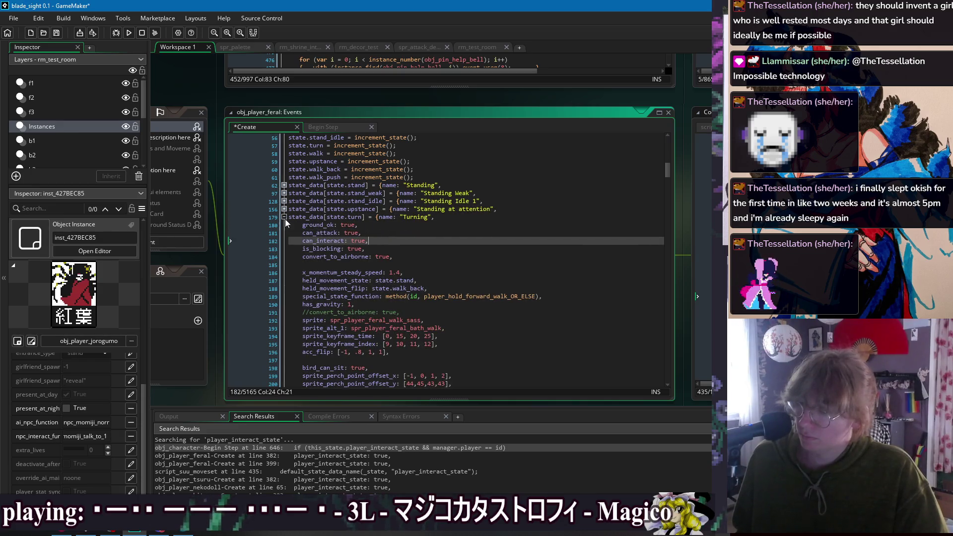
{"action": "left_click", "coordinate": [284, 217]}
{"action": "left_click", "coordinate": [284, 224]}
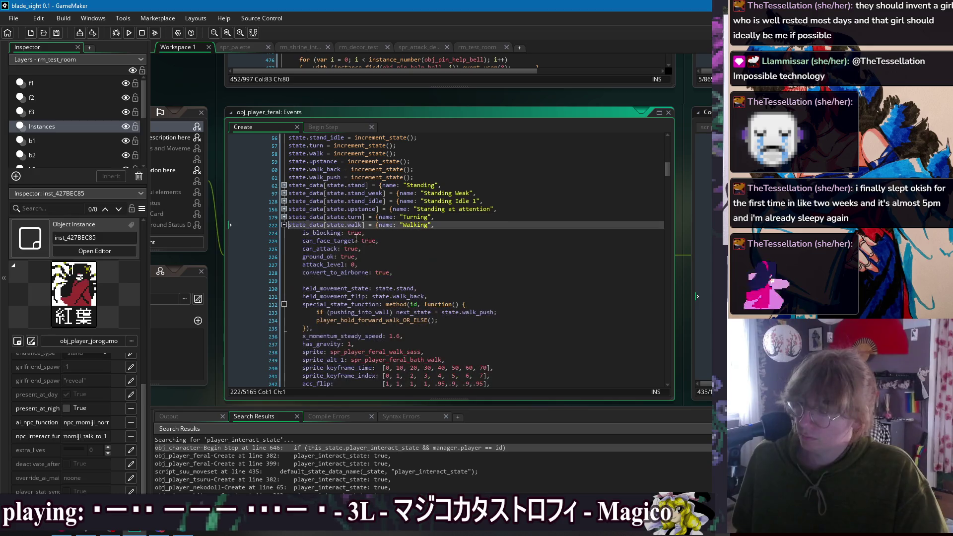
{"action": "left_click", "coordinate": [400, 249]}
{"action": "key", "text": "Return"}
{"action": "key", "text": "ctrl+v"}
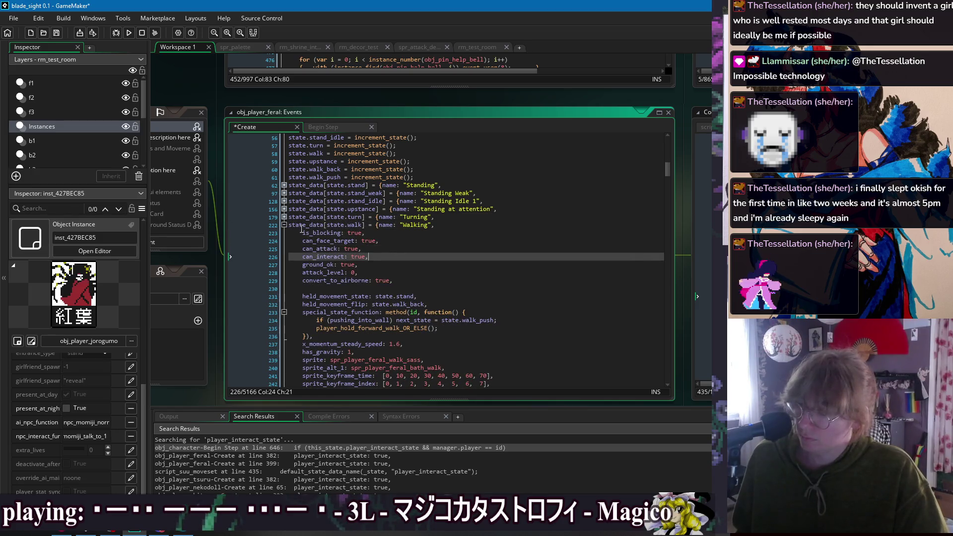
{"action": "left_click", "coordinate": [284, 225]}
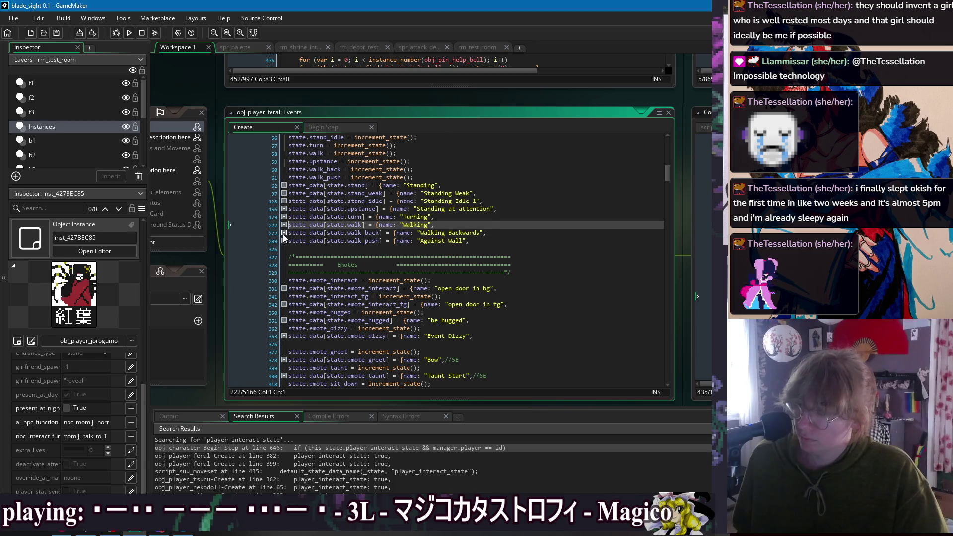
- Add 'can_interact: true,' to Walking Backwards and Against Wall, saving the Create event
{"action": "left_click", "coordinate": [284, 233]}
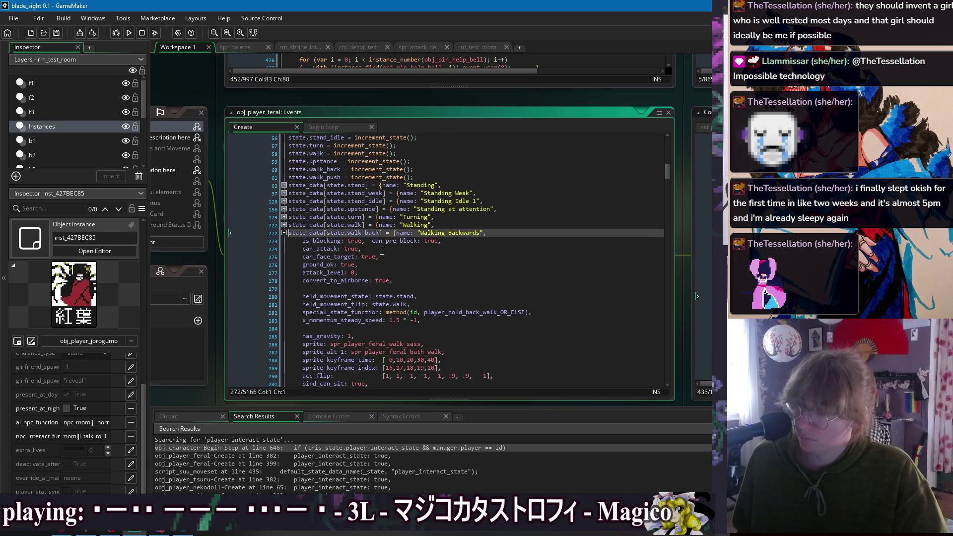
{"action": "left_click", "coordinate": [416, 248]}
{"action": "key", "text": "Return"}
{"action": "type", "text": "can_interact: true,"}
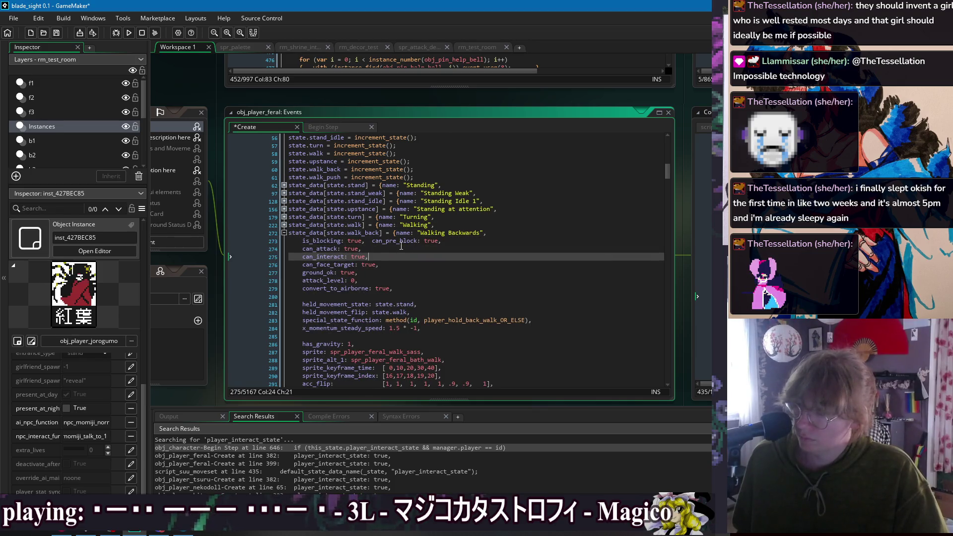
{"action": "key", "text": "ctrl+s"}
{"action": "left_click", "coordinate": [284, 233]}
{"action": "left_click", "coordinate": [284, 240]}
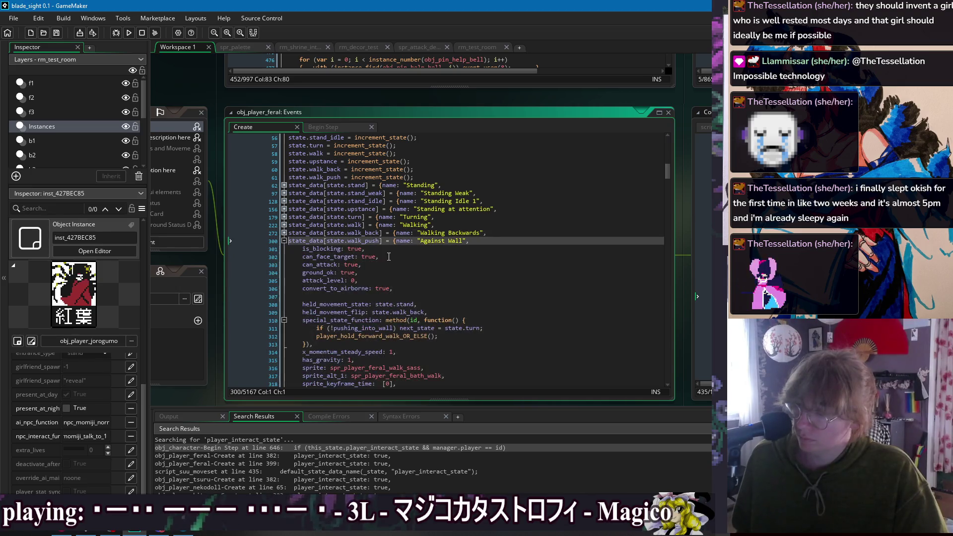
{"action": "left_click", "coordinate": [396, 255]}
{"action": "key", "text": "Down"}
{"action": "key", "text": "Return"}
{"action": "key", "text": "ctrl+v"}
{"action": "key", "text": "Up"}
{"action": "left_click", "coordinate": [284, 240]}
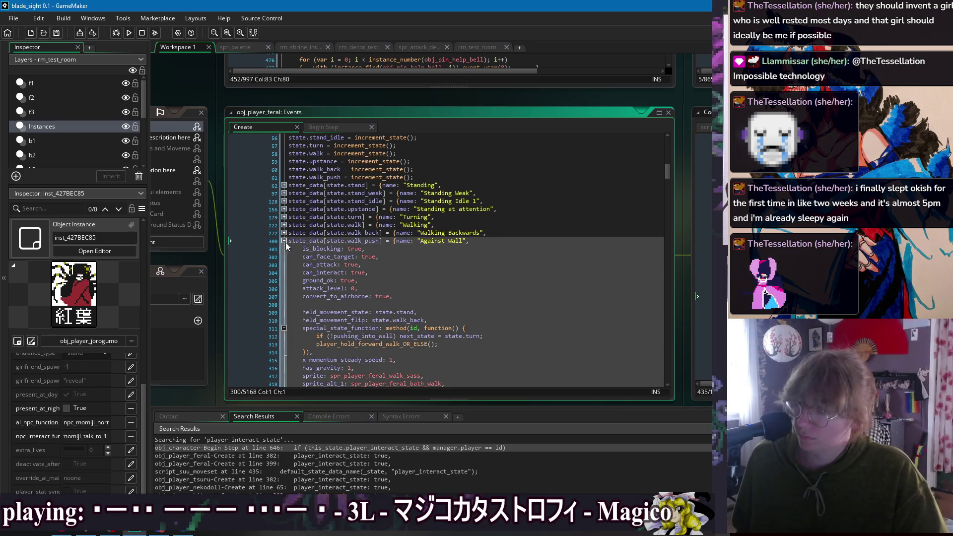
{"action": "left_click", "coordinate": [549, 241]}
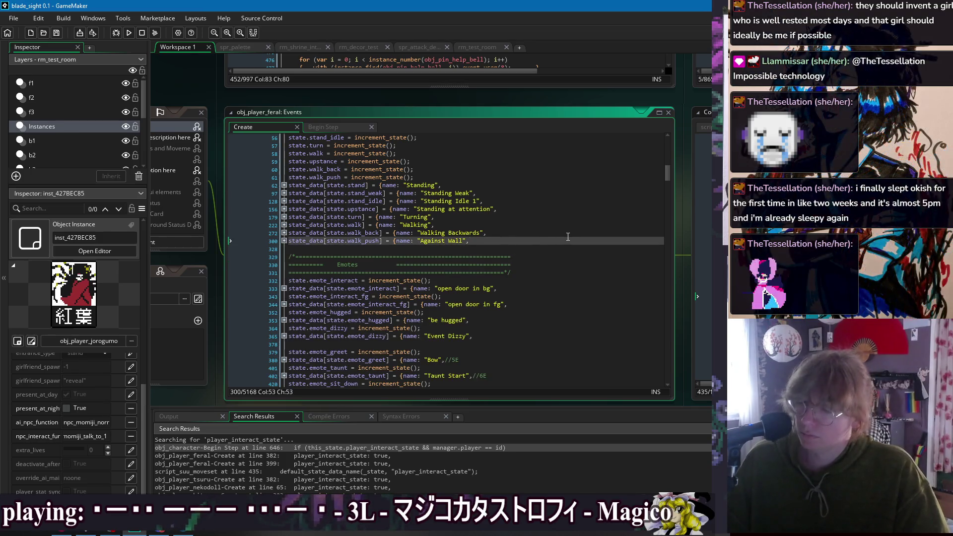
- Unfold the emote_hugged 'be hugged' state and paste 'can_interact: true,' as its first property
{"action": "scroll", "coordinate": [513, 204], "scroll_direction": "down", "scroll_amount": 2}
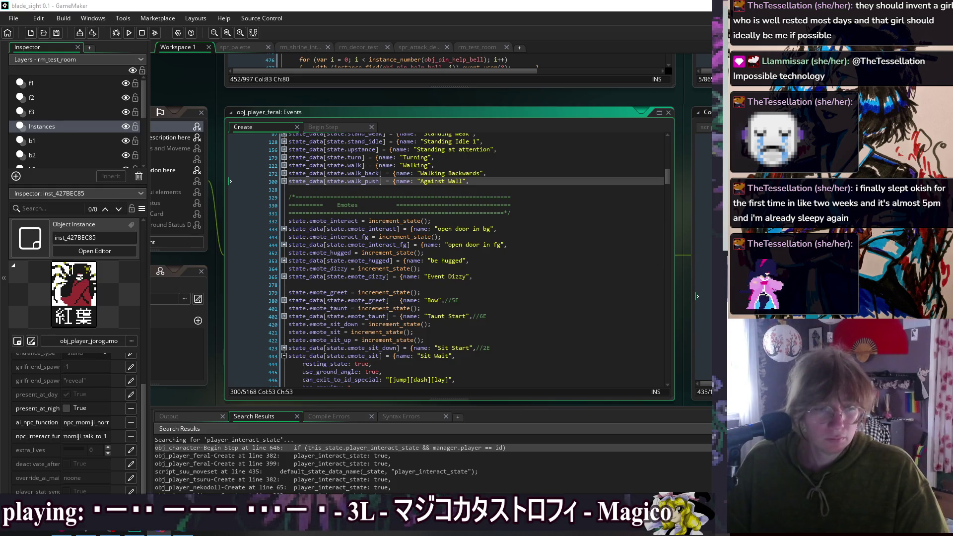
{"action": "left_click", "coordinate": [456, 276]}
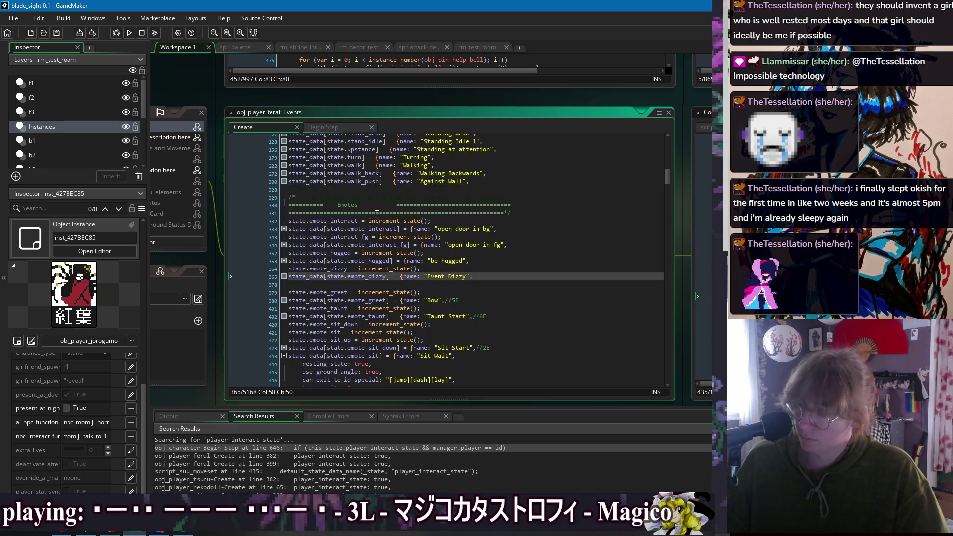
{"action": "scroll", "coordinate": [398, 235], "scroll_direction": "down", "scroll_amount": 2}
{"action": "double_click", "coordinate": [378, 221]}
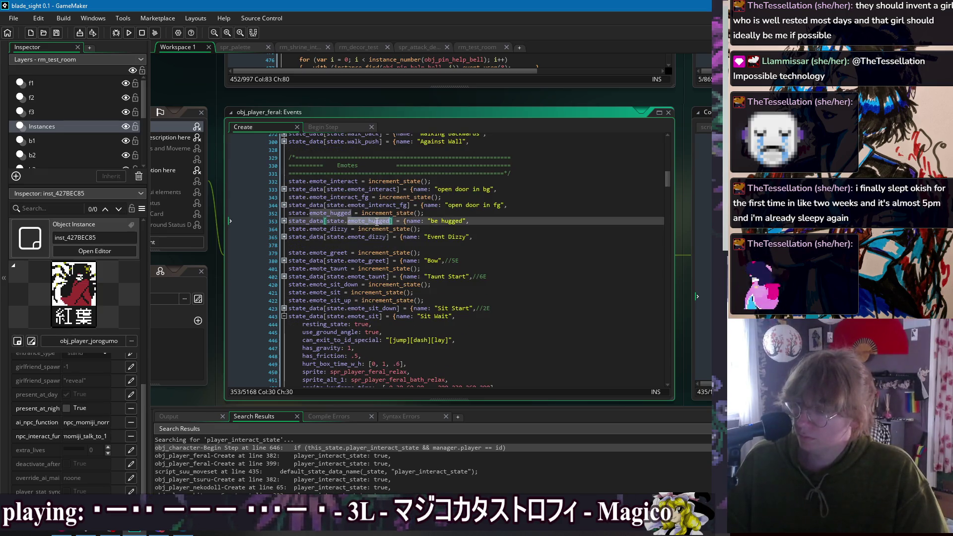
{"action": "left_click", "coordinate": [284, 220]}
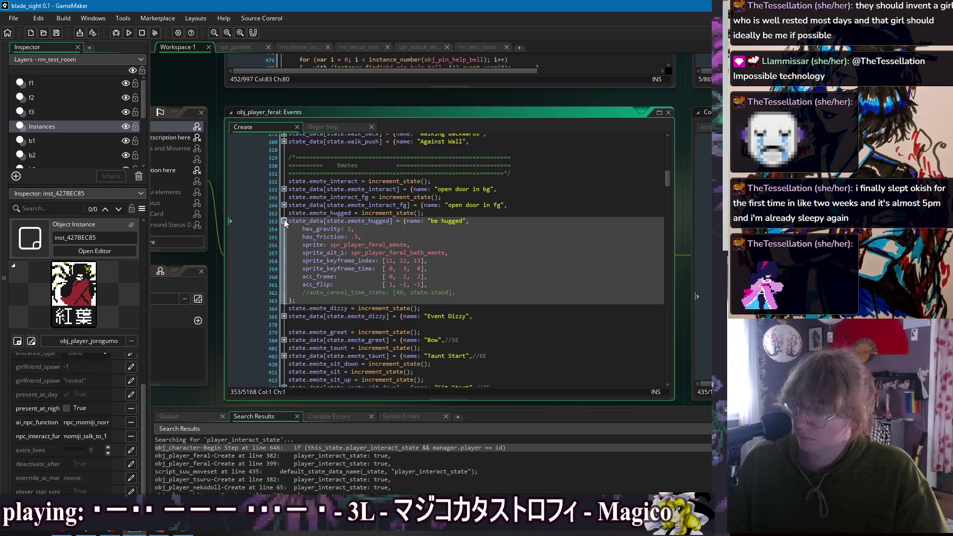
{"action": "left_click", "coordinate": [478, 220]}
{"action": "key", "text": "Return"}
{"action": "type", "text": "can_interact: true,"}
{"action": "left_click", "coordinate": [477, 244]}
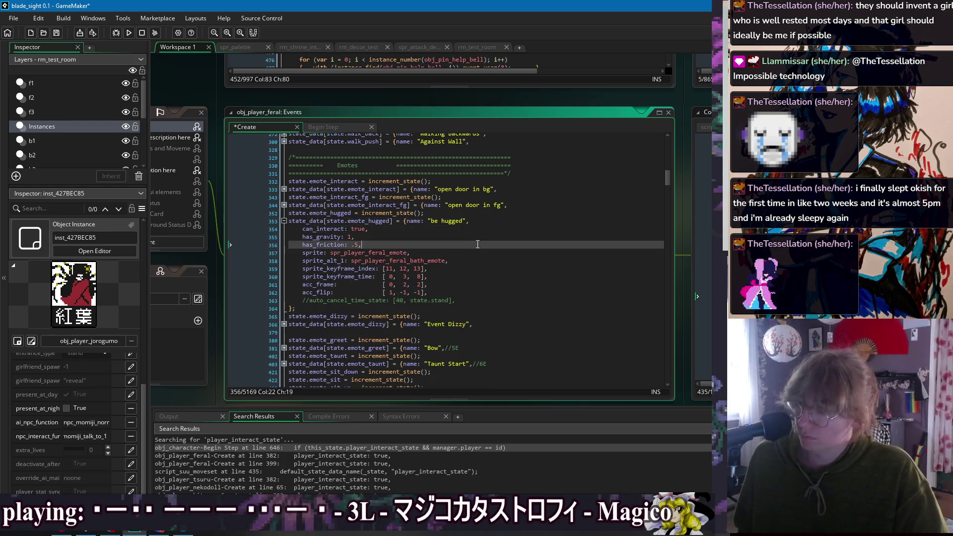
{"action": "left_click", "coordinate": [285, 221]}
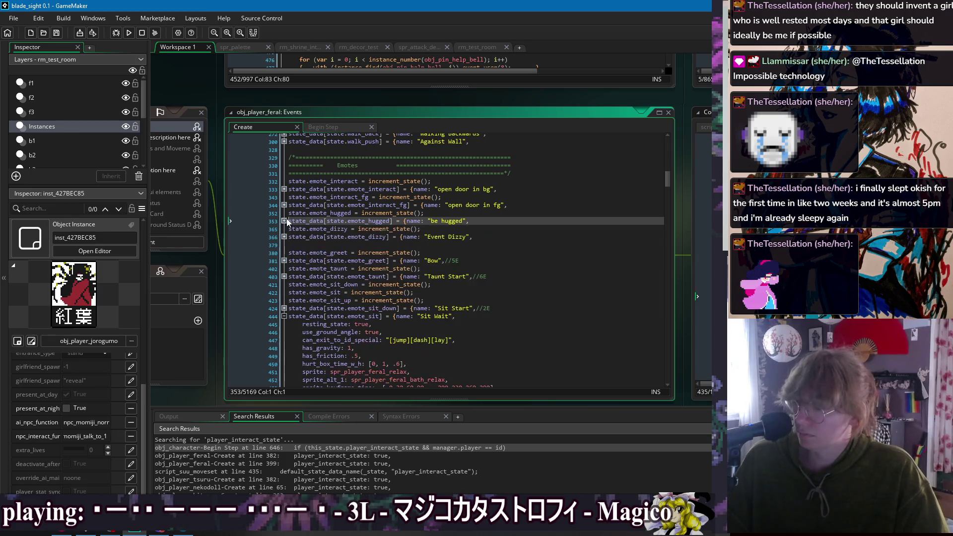
- Reopen the 'be hugged' block to verify the new can_interact line
{"action": "left_click", "coordinate": [284, 221]}
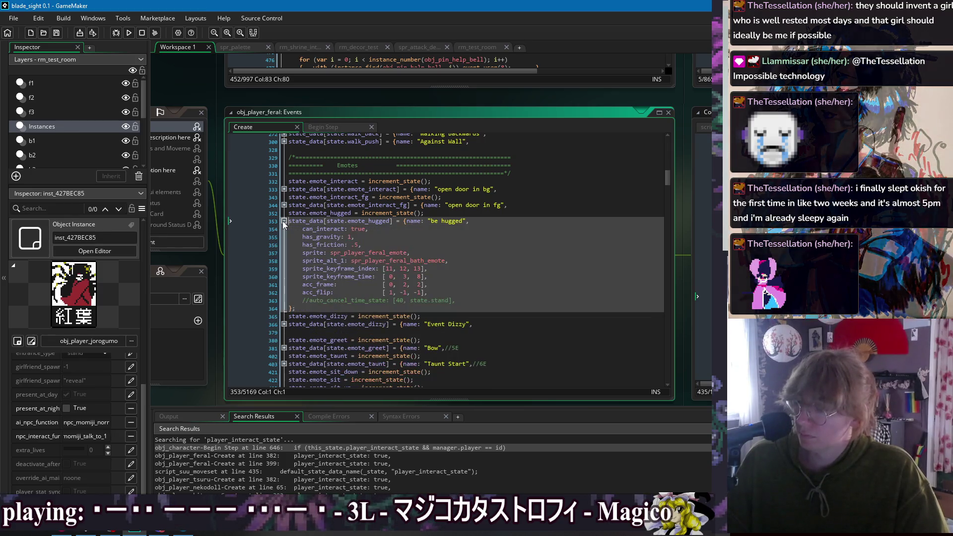
{"action": "left_click", "coordinate": [284, 221]}
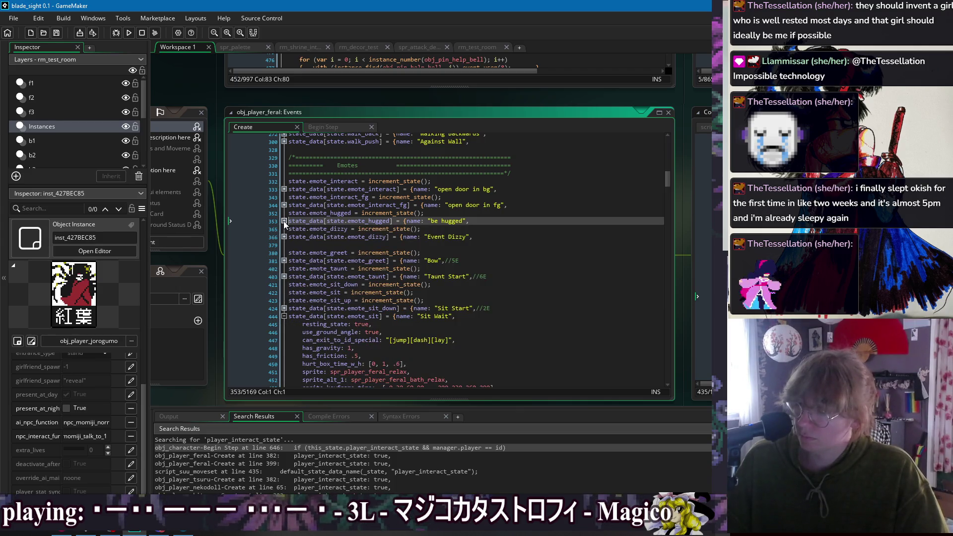
{"action": "left_click", "coordinate": [284, 222]}
{"action": "left_click", "coordinate": [404, 230]}
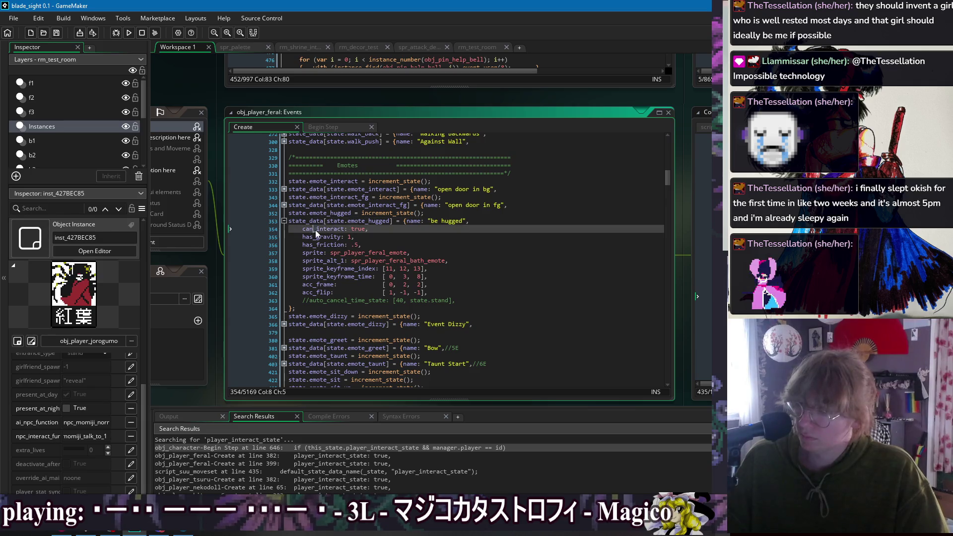
{"action": "scroll", "coordinate": [310, 223], "scroll_direction": "up", "scroll_amount": 8}
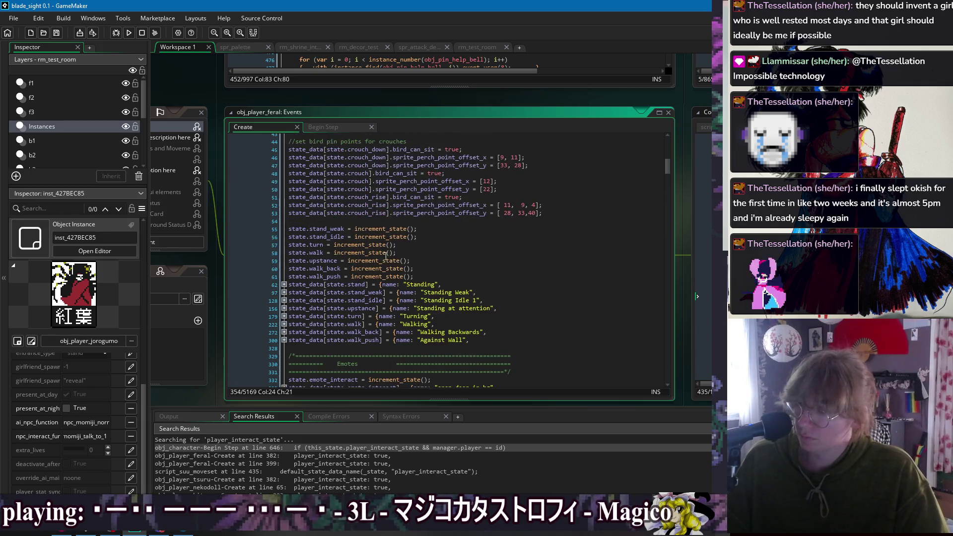
- Delete the can_interact lines from the Against Wall and Walking Backwards states
{"action": "scroll", "coordinate": [305, 303], "scroll_direction": "down", "scroll_amount": 4}
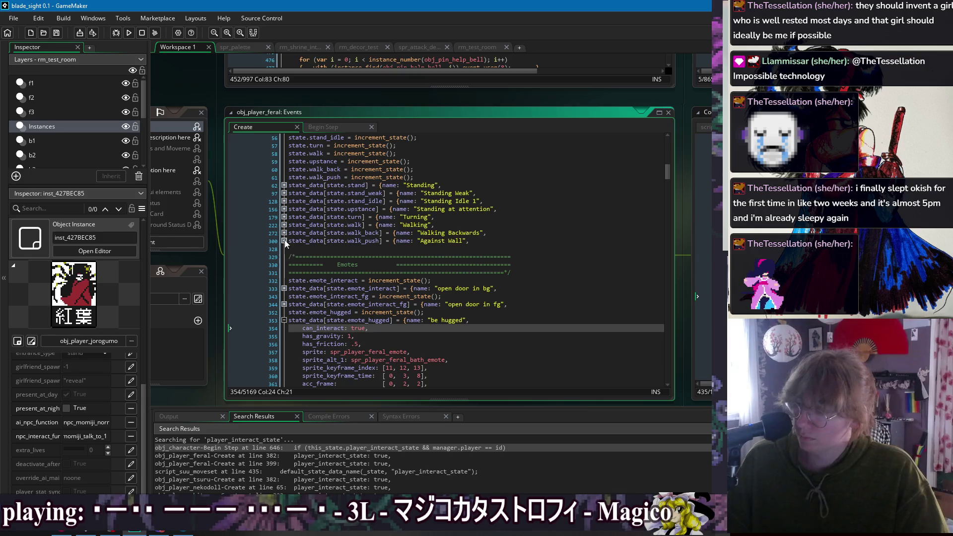
{"action": "left_click", "coordinate": [285, 241]}
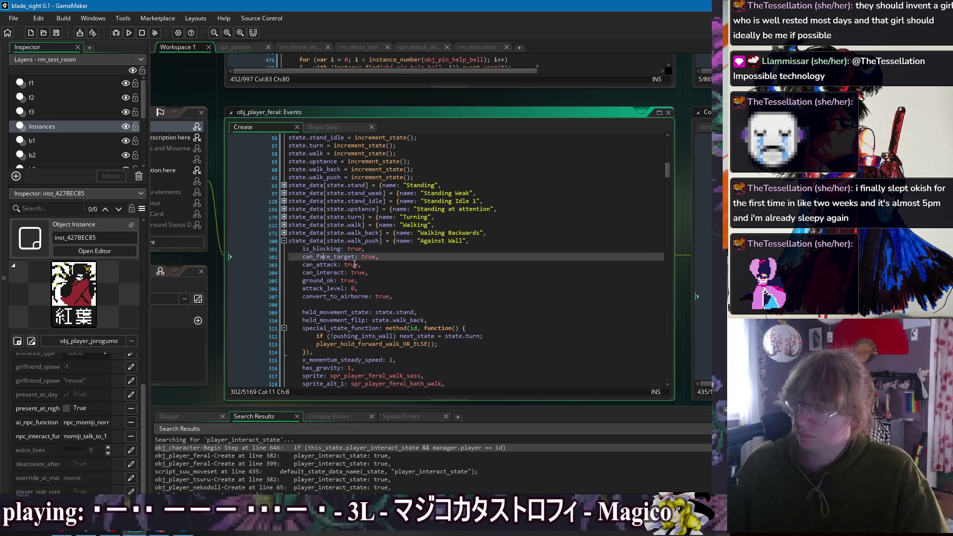
{"action": "left_click_drag", "start_coordinate": [393, 273], "coordinate": [396, 267]}
{"action": "key", "text": "Delete"}
{"action": "left_click", "coordinate": [284, 241]}
{"action": "left_click", "coordinate": [284, 233]}
{"action": "left_click", "coordinate": [330, 257]}
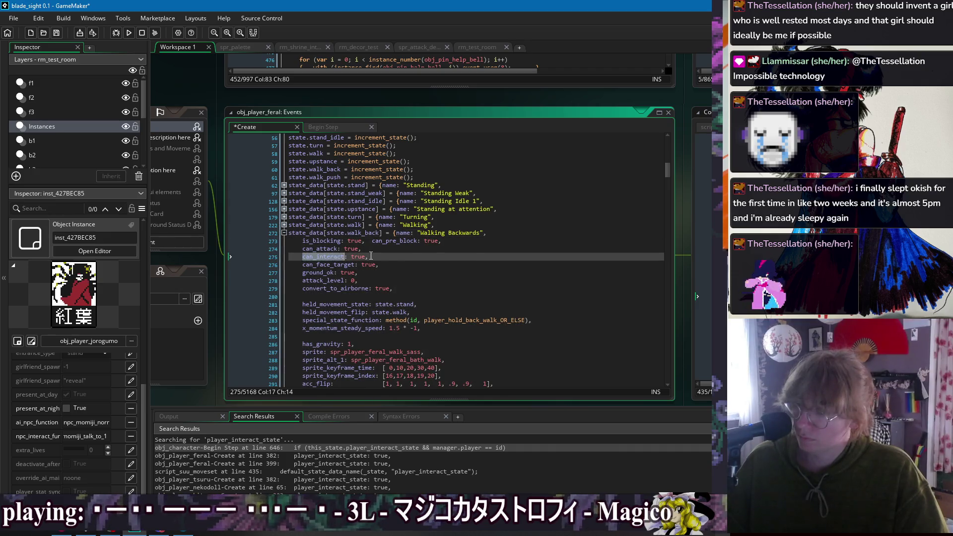
{"action": "left_click", "coordinate": [384, 256]}
{"action": "left_click_drag", "start_coordinate": [391, 259], "coordinate": [391, 250]}
{"action": "key", "text": "Delete"}
{"action": "left_click", "coordinate": [284, 233]}
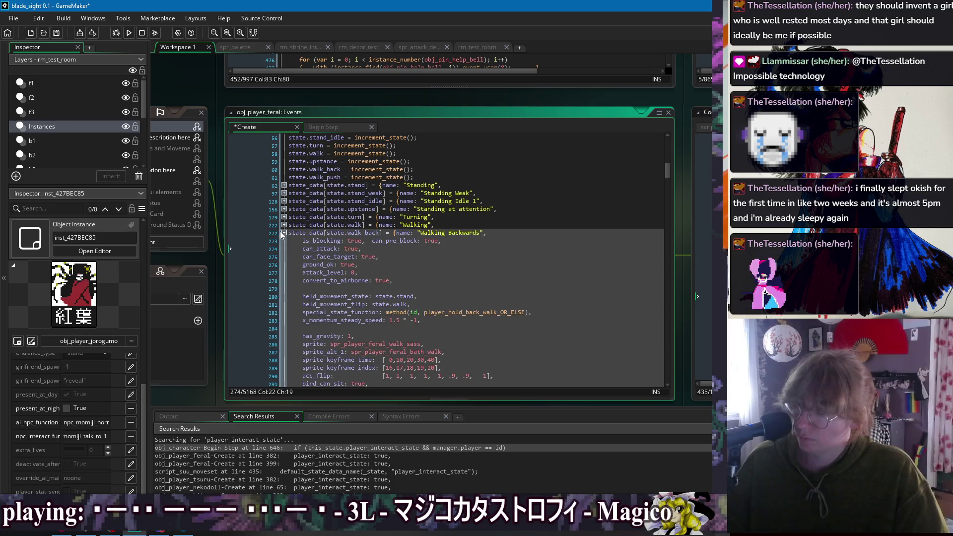
- Remove the can_interact lines from the Walking and Turning states
{"action": "left_click", "coordinate": [285, 225]}
{"action": "left_click", "coordinate": [400, 243]}
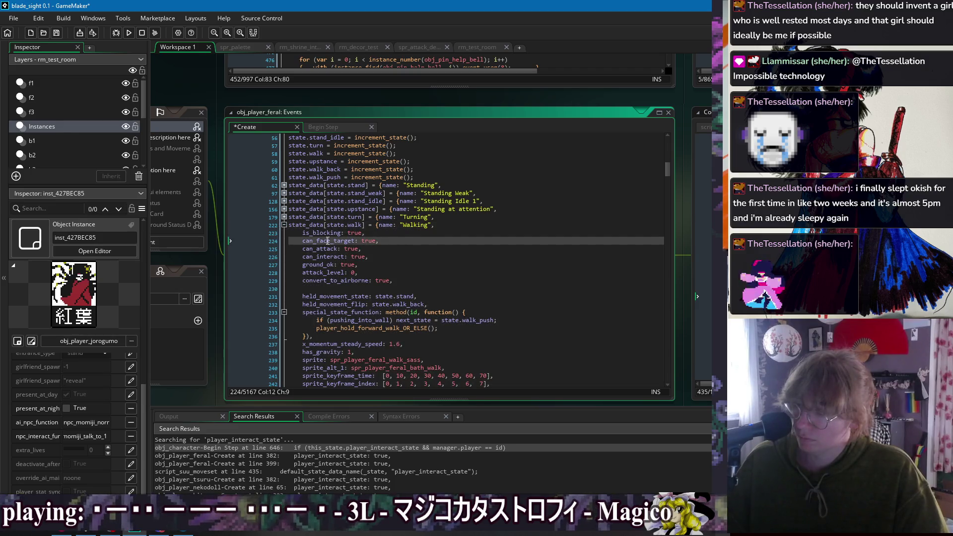
{"action": "left_click_drag", "start_coordinate": [370, 257], "coordinate": [376, 250]}
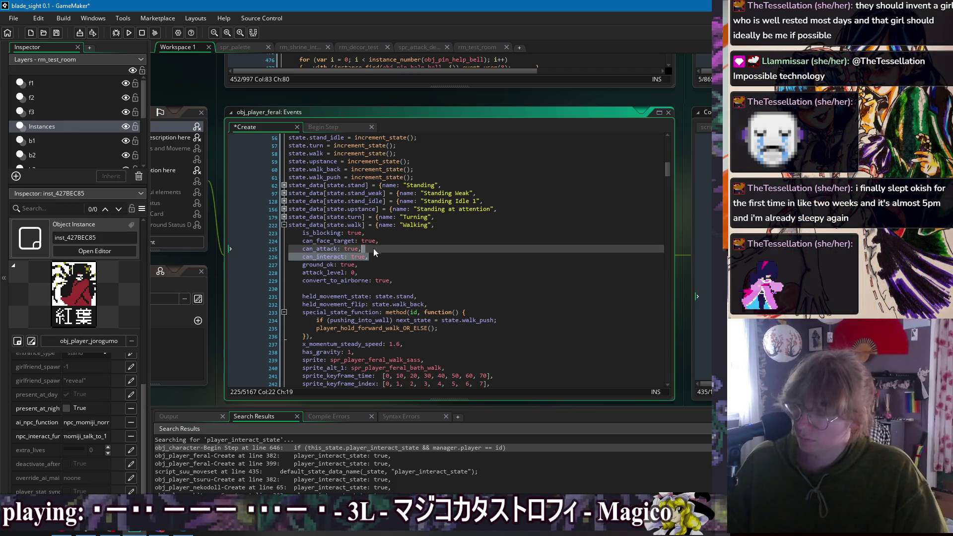
{"action": "key", "text": "Delete"}
{"action": "left_click", "coordinate": [285, 224]}
{"action": "left_click", "coordinate": [285, 217]}
{"action": "left_click", "coordinate": [373, 240]}
{"action": "double_click", "coordinate": [335, 233]}
{"action": "triple_click", "coordinate": [386, 234]}
{"action": "key", "text": "Delete"}
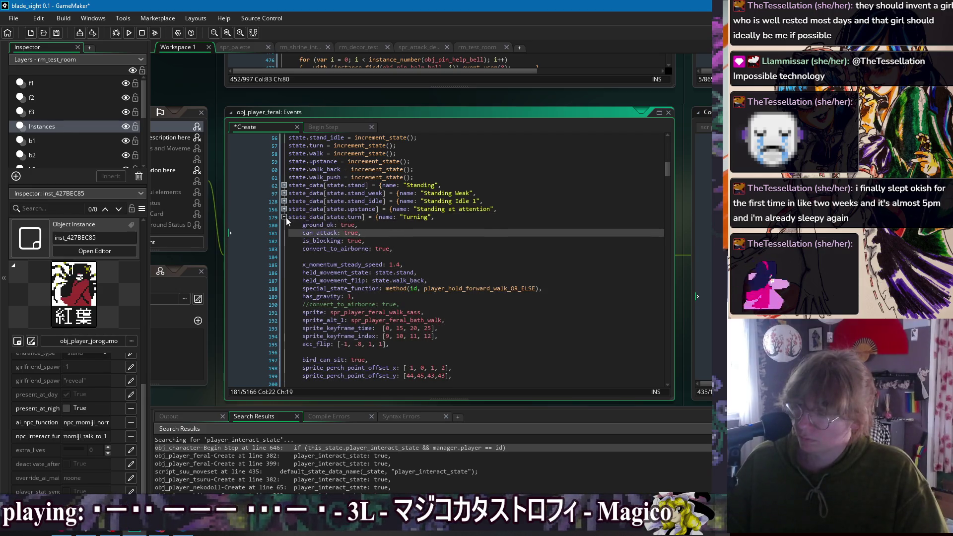
{"action": "left_click", "coordinate": [284, 217]}
- Remove the can_interact lines from Standing at attention and Standing Idle 1
{"action": "left_click", "coordinate": [285, 209]}
{"action": "triple_click", "coordinate": [324, 224]}
{"action": "key", "text": "Delete"}
{"action": "left_click", "coordinate": [285, 209]}
{"action": "left_click", "coordinate": [284, 217]}
{"action": "left_click", "coordinate": [285, 201]}
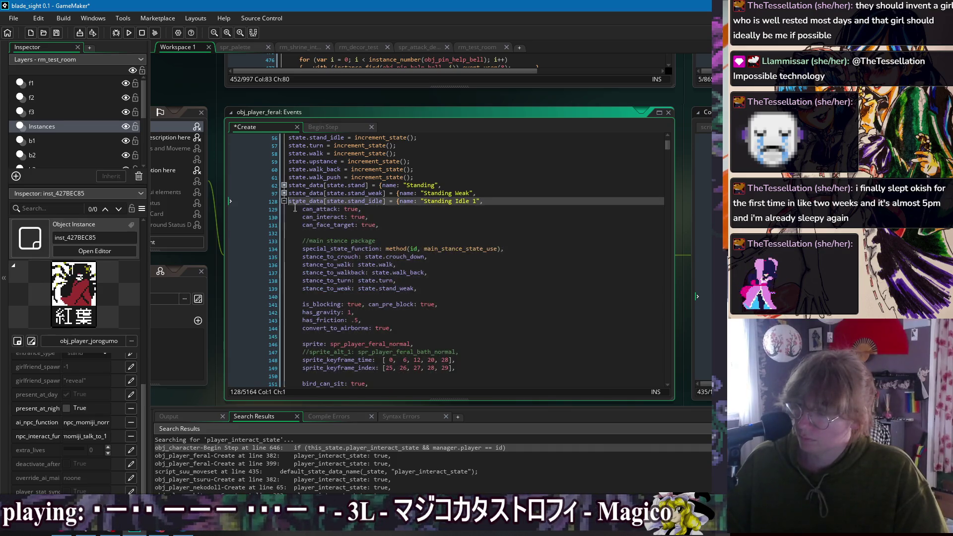
{"action": "left_click_drag", "start_coordinate": [370, 217], "coordinate": [364, 209]}
{"action": "key", "text": "Delete"}
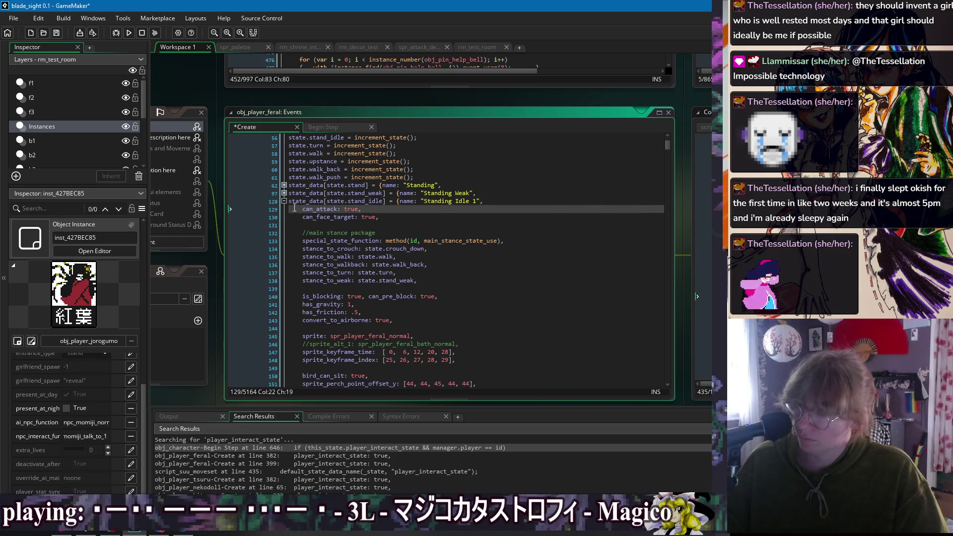
{"action": "left_click", "coordinate": [284, 201]}
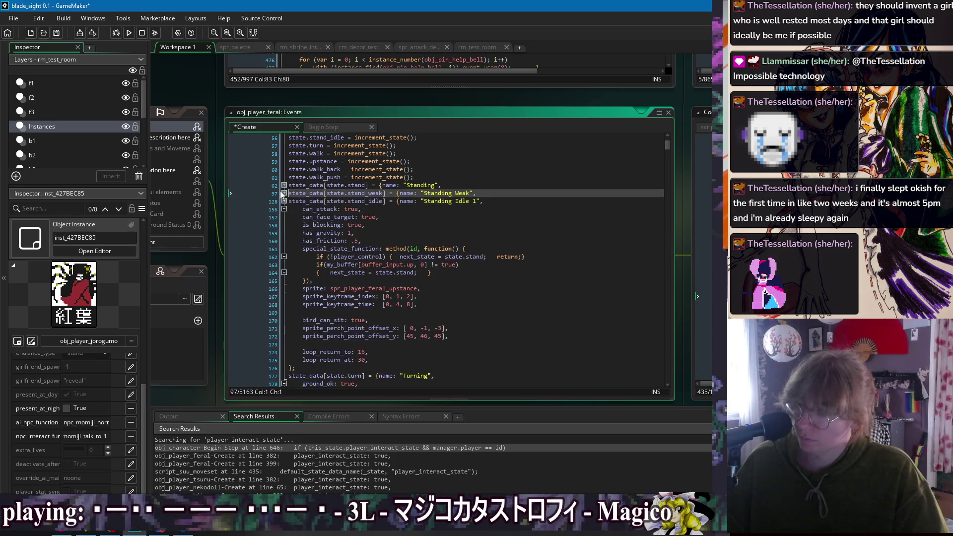
- Remove can_interact from Standing Weak and Standing, then save the Create event
{"action": "left_click", "coordinate": [284, 193]}
{"action": "left_click", "coordinate": [363, 209]}
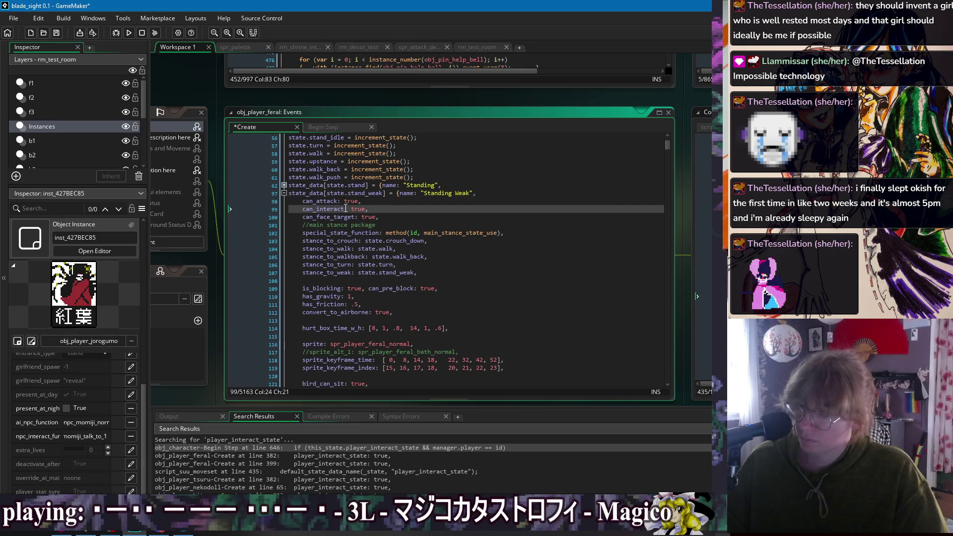
{"action": "key", "text": "shift+Up"}
{"action": "key", "text": "ctrl+c"}
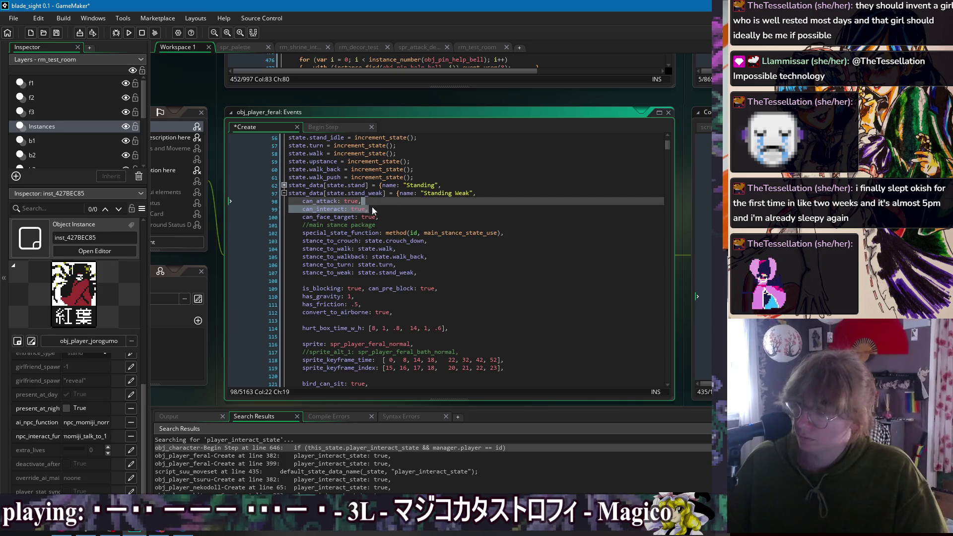
{"action": "left_click", "coordinate": [284, 186]}
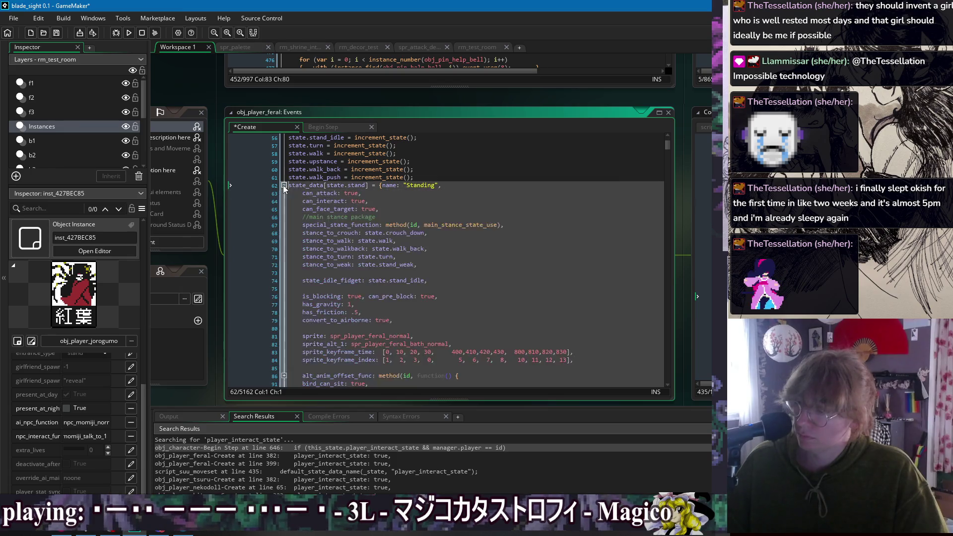
{"action": "left_click", "coordinate": [388, 204]}
{"action": "key", "text": "shift+Up"}
{"action": "key", "text": "BackSpace"}
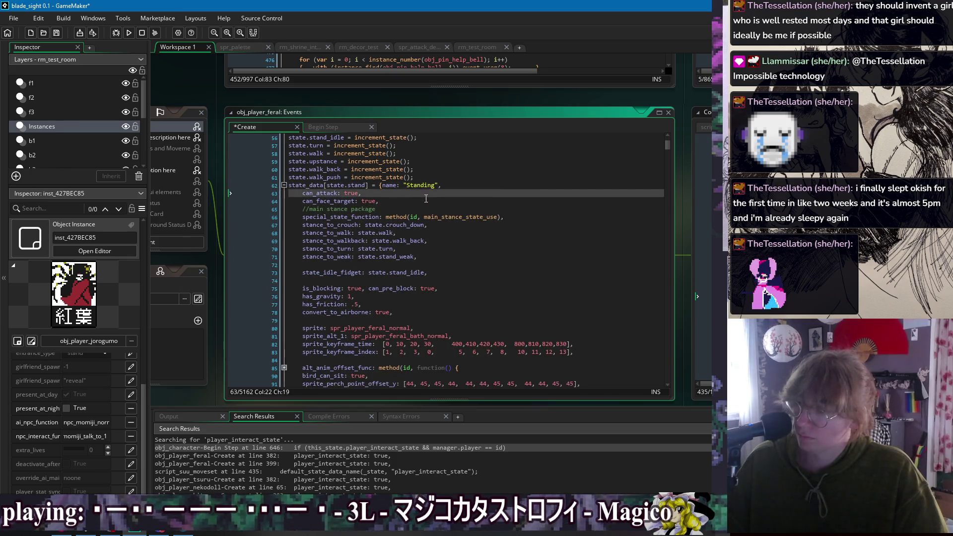
{"action": "left_click", "coordinate": [431, 201]}
{"action": "key", "text": "ctrl+s"}
- Fold the standing, walking and wall state blocks, then collapse everything with Ctrl+M
{"action": "left_click", "coordinate": [283, 186]}
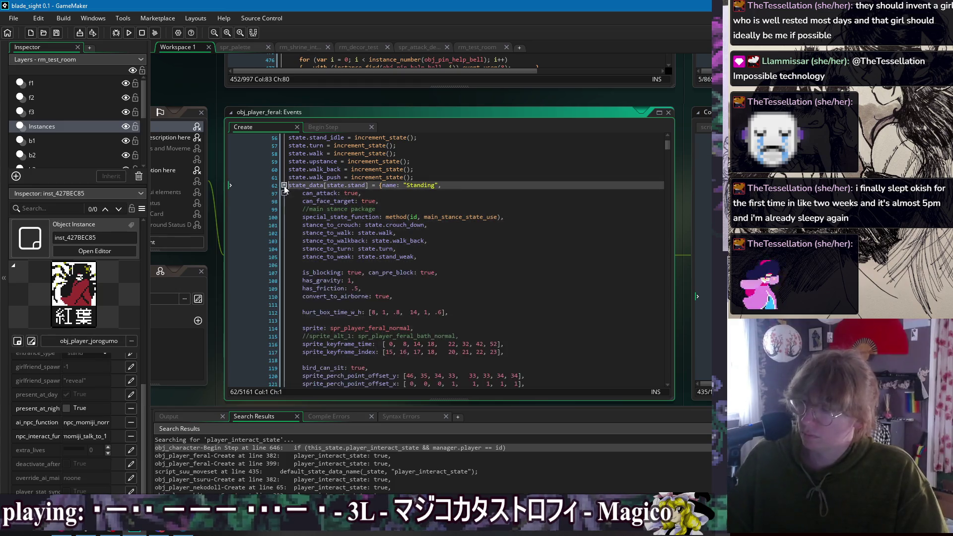
{"action": "left_click", "coordinate": [284, 193]}
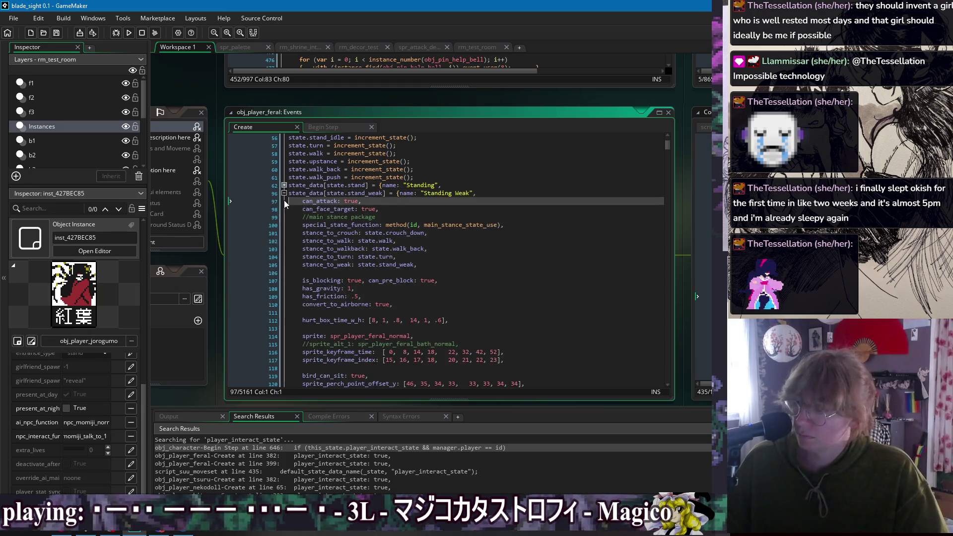
{"action": "left_click", "coordinate": [284, 201]}
{"action": "left_click", "coordinate": [284, 209]}
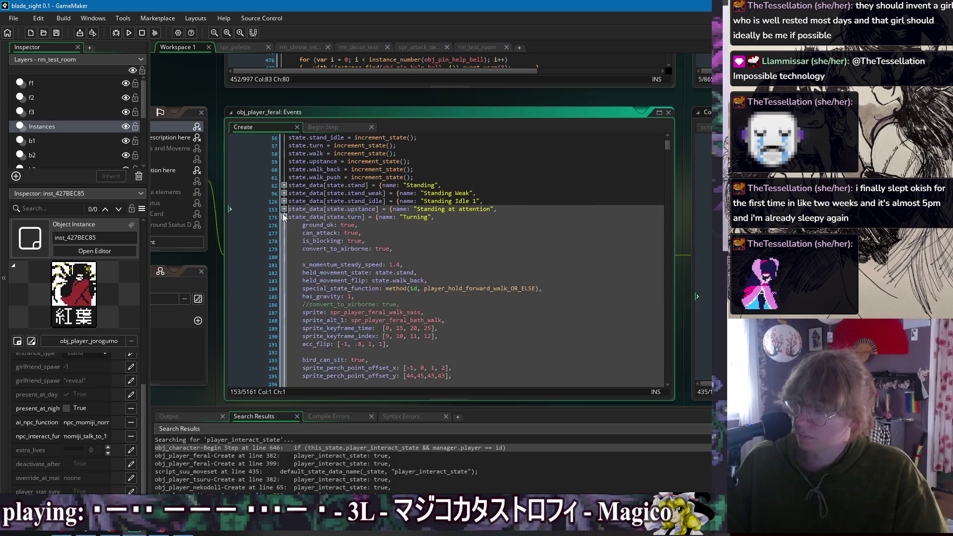
{"action": "left_click", "coordinate": [284, 217]}
{"action": "left_click", "coordinate": [284, 225]}
{"action": "left_click", "coordinate": [284, 233]}
{"action": "left_click", "coordinate": [284, 240]}
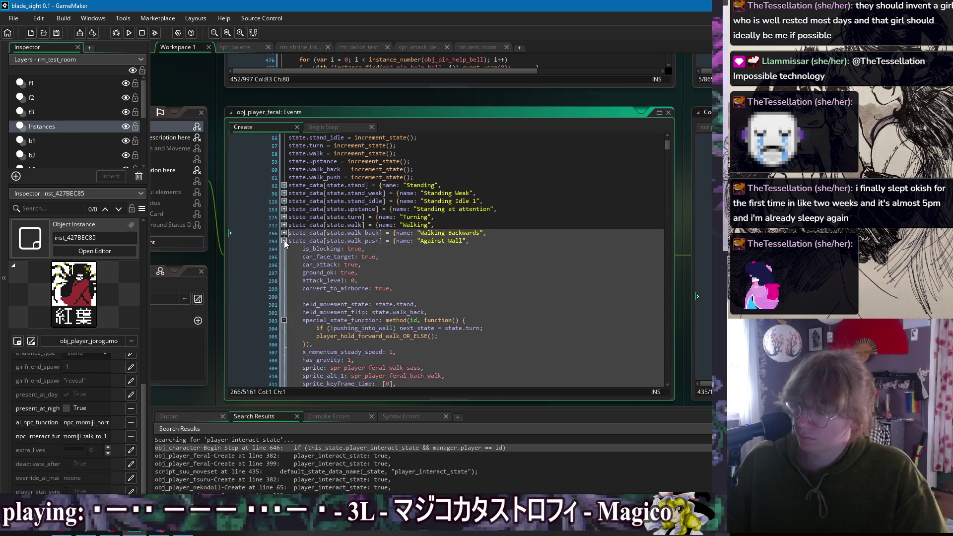
{"action": "left_click", "coordinate": [350, 249]}
{"action": "left_click", "coordinate": [284, 240]}
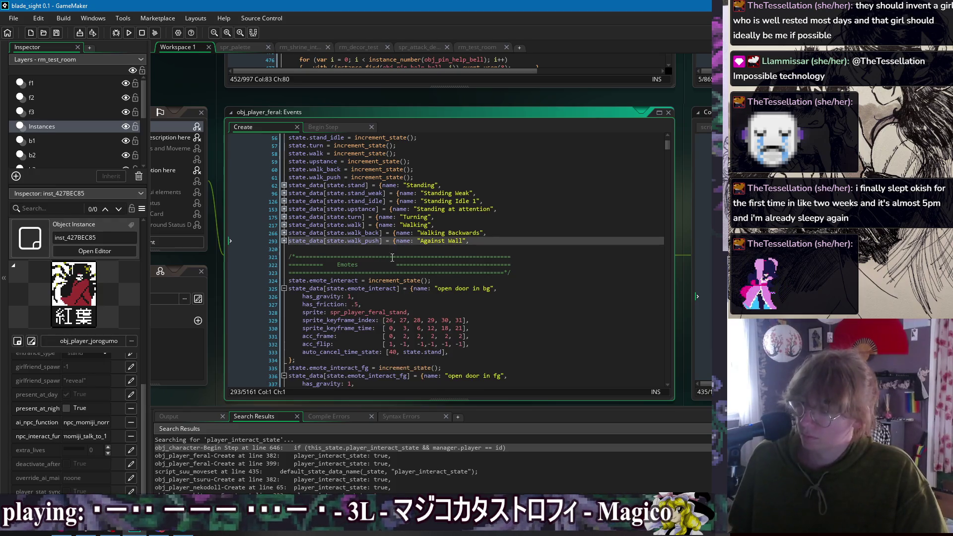
{"action": "key", "text": "ctrl+z"}
{"action": "key", "text": "ctrl+z"}
{"action": "key", "text": "ctrl+z"}
{"action": "key", "text": "ctrl+z"}
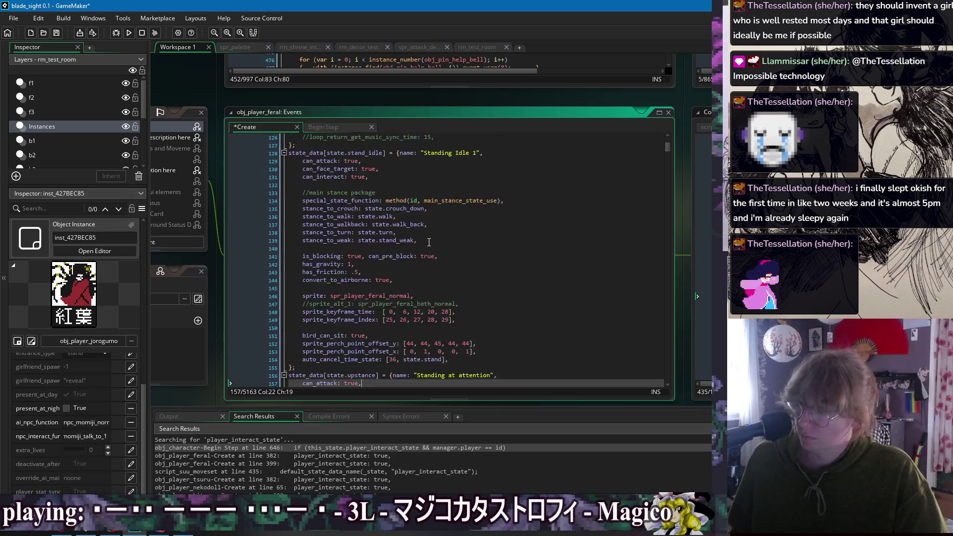
{"action": "scroll", "coordinate": [437, 233], "scroll_direction": "up", "scroll_amount": 4}
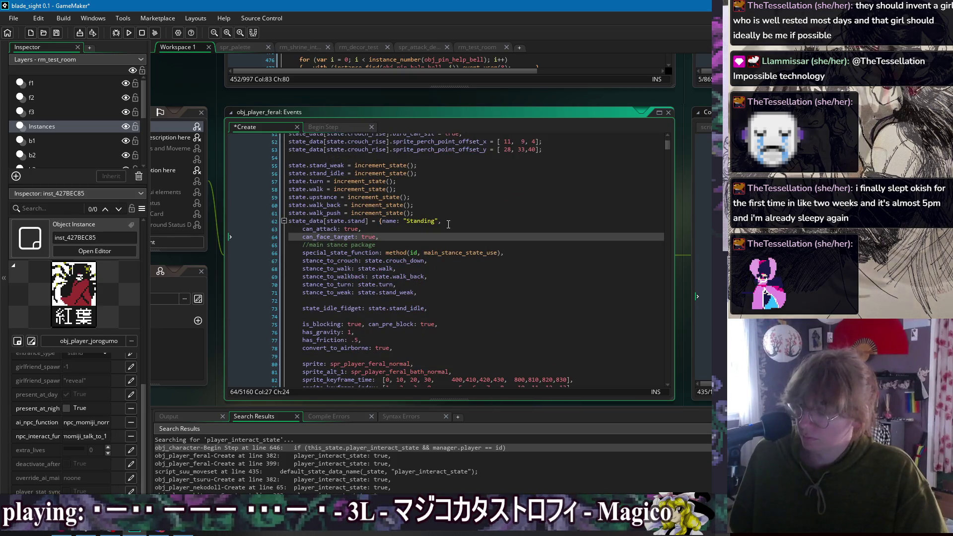
{"action": "left_click", "coordinate": [503, 203]}
{"action": "key", "text": "ctrl+m"}
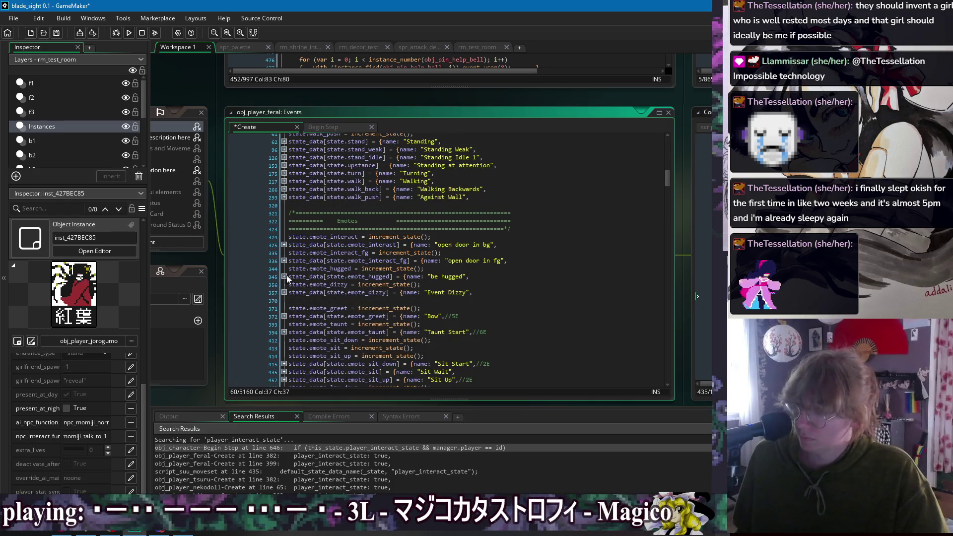
- Paste a can_interact: true line into the be hugged state block
{"action": "left_click", "coordinate": [488, 277]}
{"action": "key", "text": "Down"}
{"action": "key", "text": "Up"}
{"action": "key", "text": "Return"}
{"action": "key", "text": "ctrl+v"}
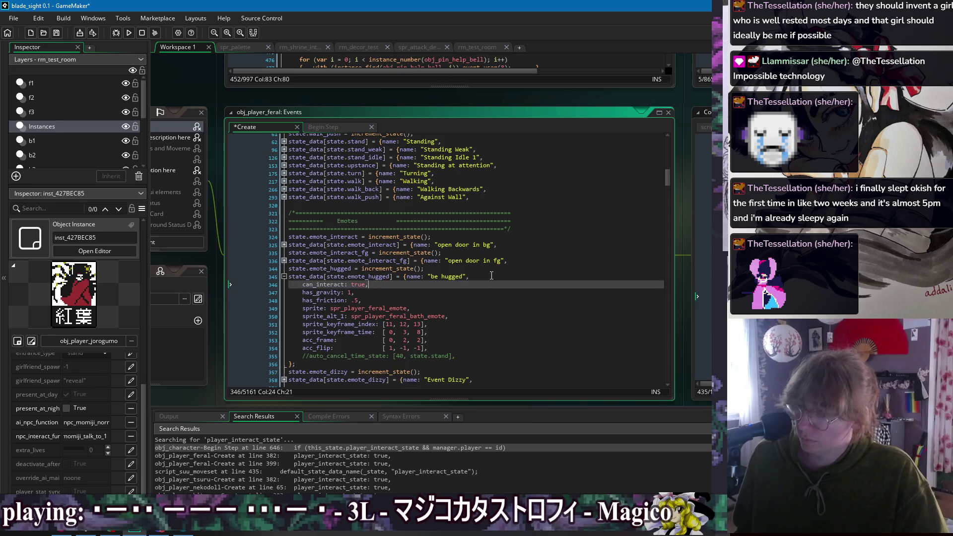
{"action": "key", "text": "Down"}
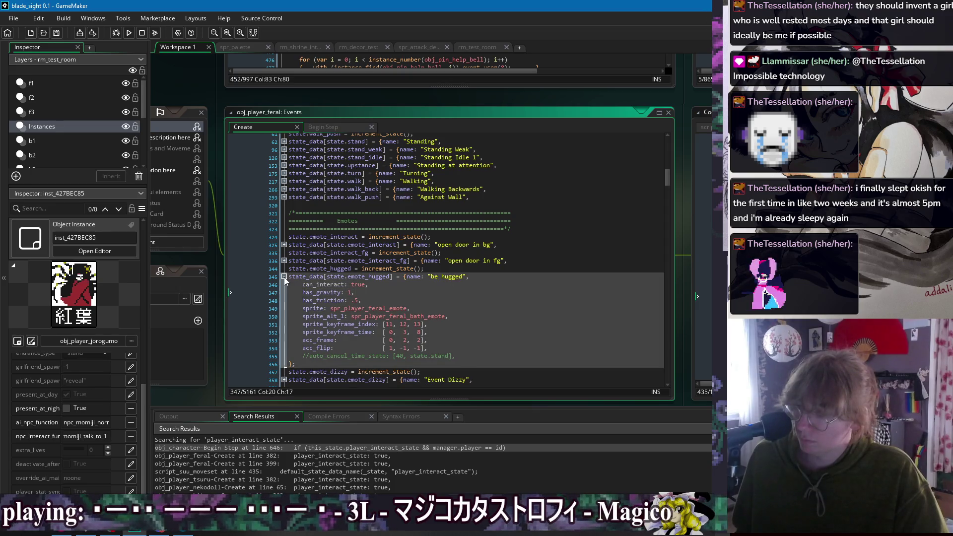
{"action": "left_click", "coordinate": [283, 277]}
- Look over the emote states, briefly expanding the Bow block
{"action": "scroll", "coordinate": [402, 267], "scroll_direction": "down", "scroll_amount": 3}
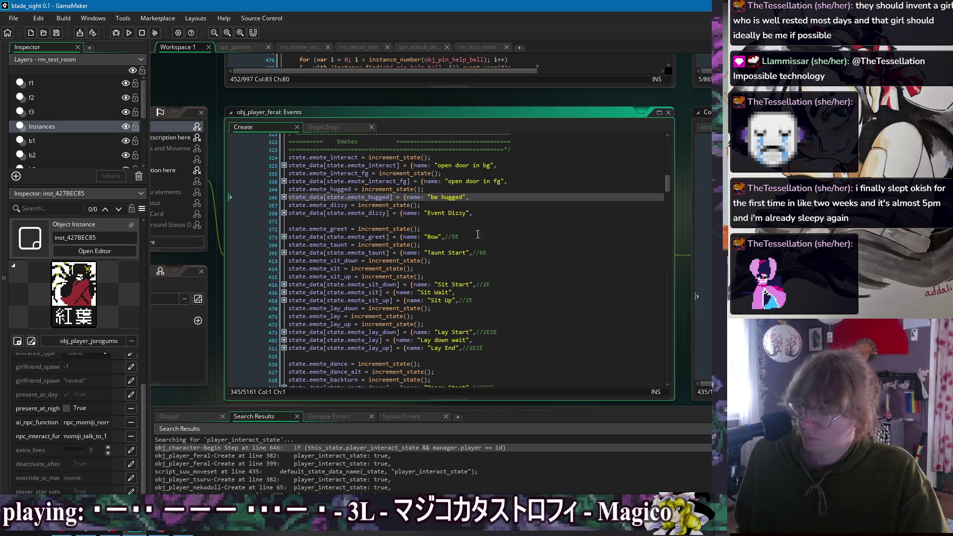
{"action": "left_click", "coordinate": [542, 242]}
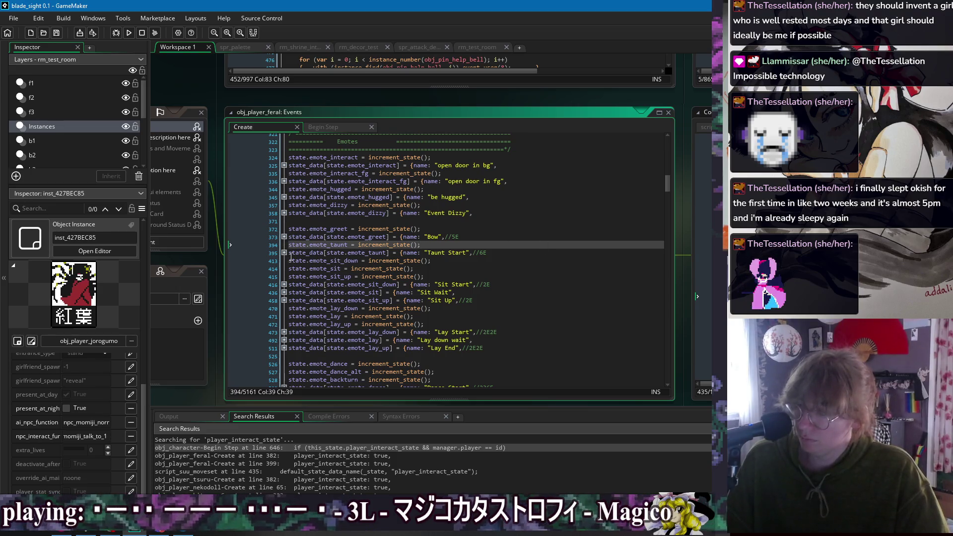
{"action": "left_click", "coordinate": [283, 237]}
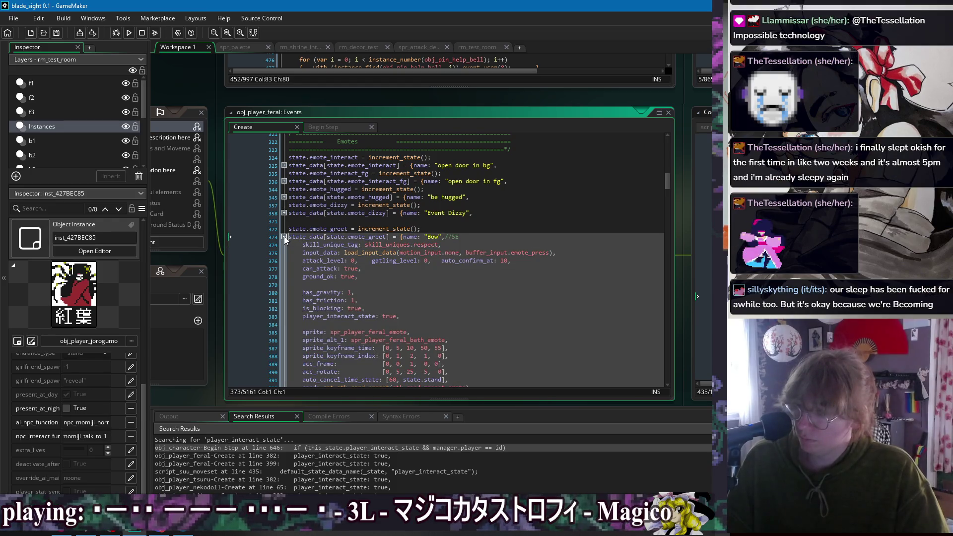
{"action": "left_click", "coordinate": [284, 237]}
{"action": "left_click", "coordinate": [530, 268]}
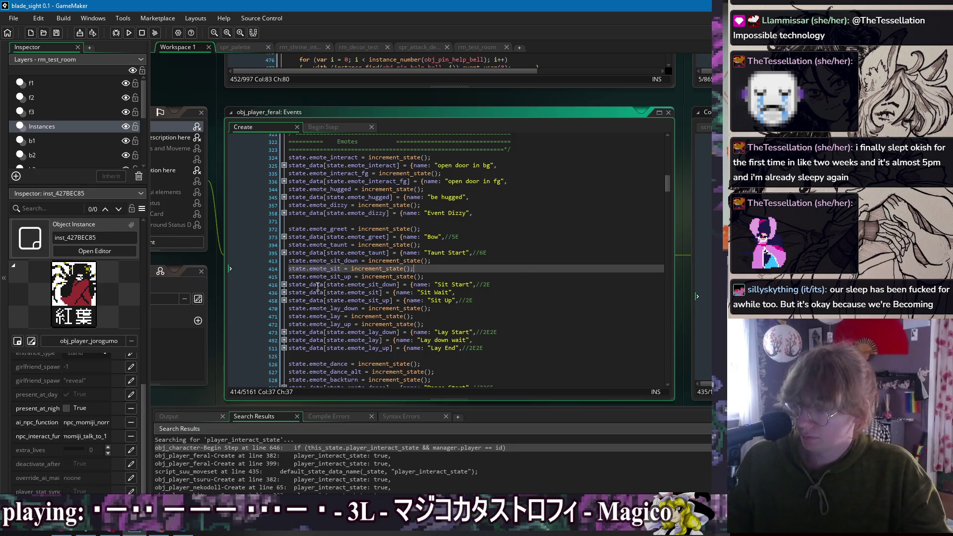
- Add 'can_interact: true,' to Sit Wait above resting_state and save
{"action": "left_click", "coordinate": [284, 293]}
{"action": "scroll", "coordinate": [414, 276], "scroll_direction": "down", "scroll_amount": 2}
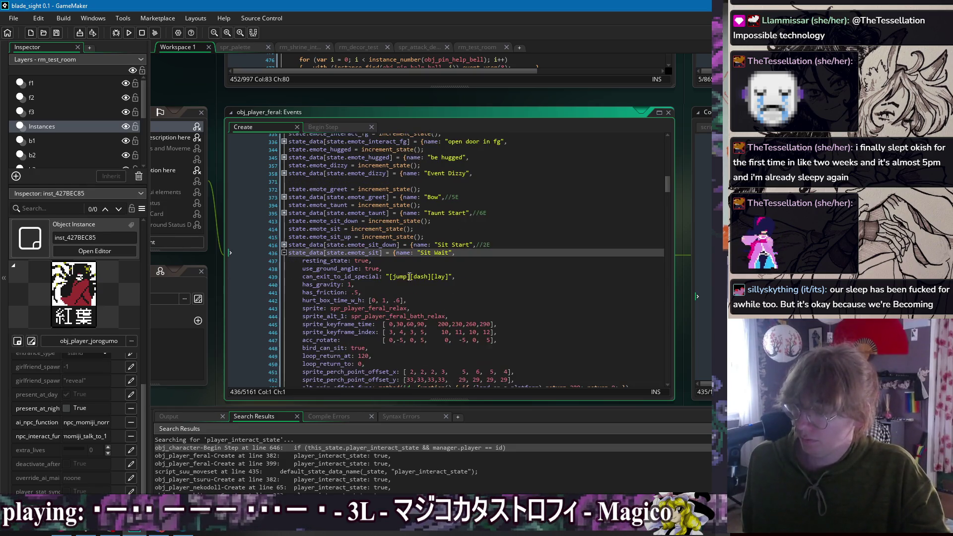
{"action": "left_click", "coordinate": [475, 256]}
{"action": "left_click", "coordinate": [391, 268]}
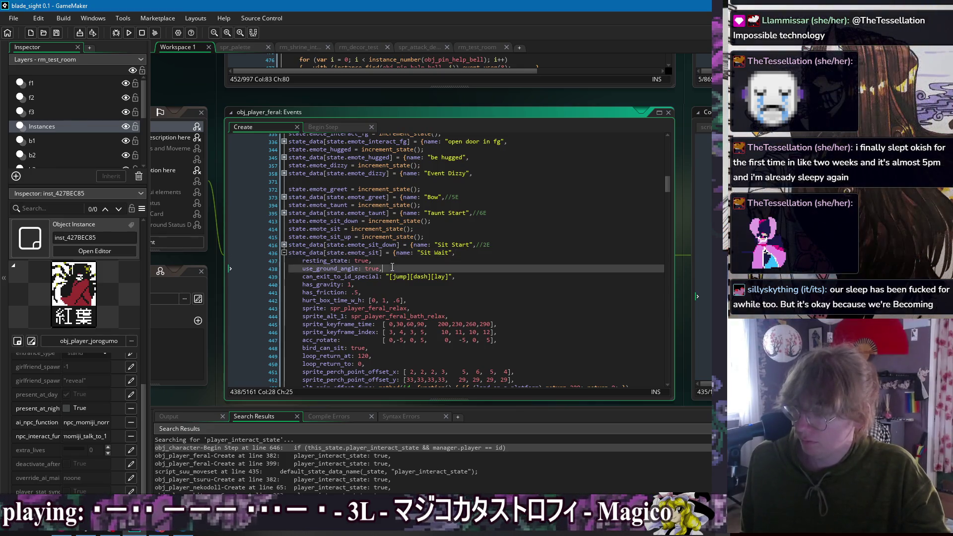
{"action": "key", "text": "Home"}
{"action": "key", "text": "Return"}
{"action": "key", "text": "Up"}
{"action": "type", "text": "can_interact: true,"}
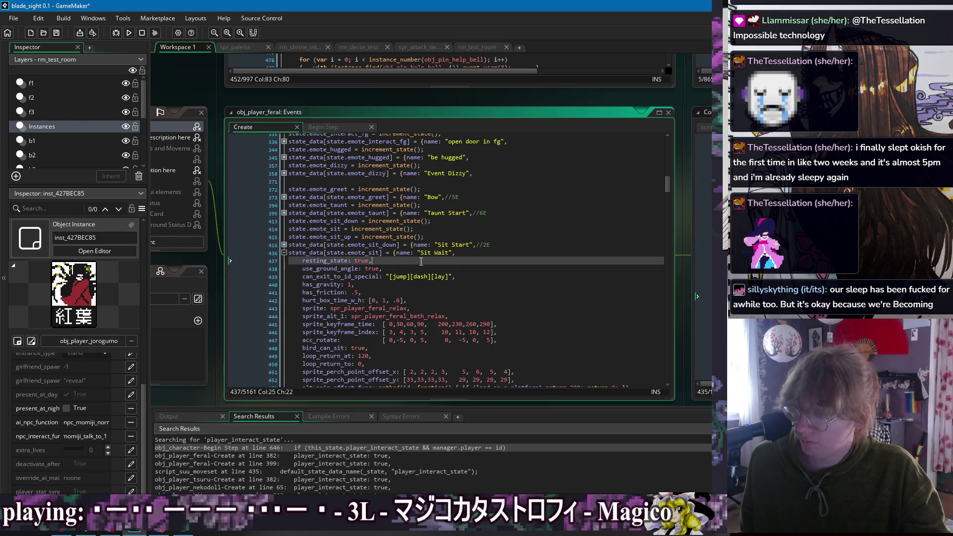
{"action": "key", "text": "alt+Up"}
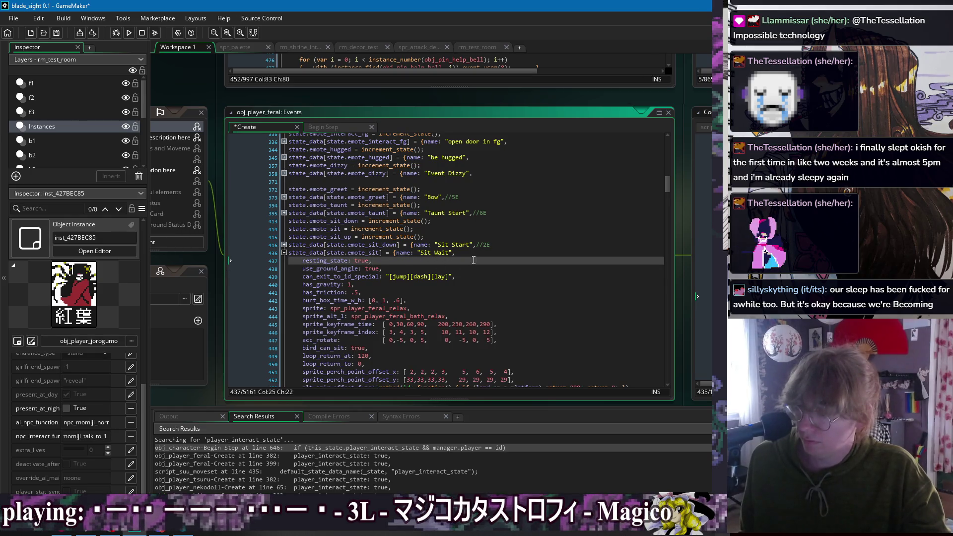
{"action": "key", "text": "Down"}
{"action": "key", "text": "Down"}
{"action": "key", "text": "ctrl+s"}
- Fold Sit Wait back up and scroll through the remaining emote states
{"action": "left_click", "coordinate": [284, 253]}
{"action": "left_click", "coordinate": [496, 285]}
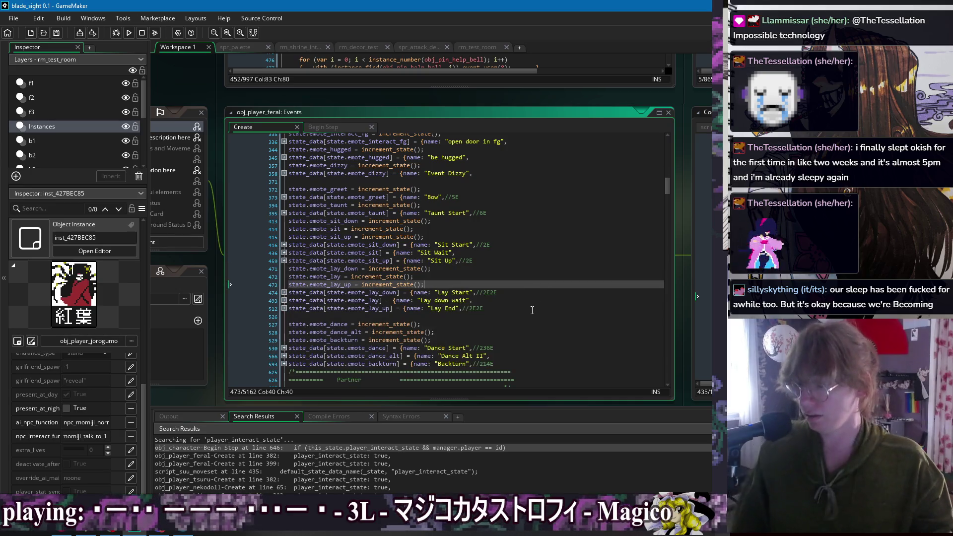
{"action": "scroll", "coordinate": [492, 296], "scroll_direction": "down", "scroll_amount": 7}
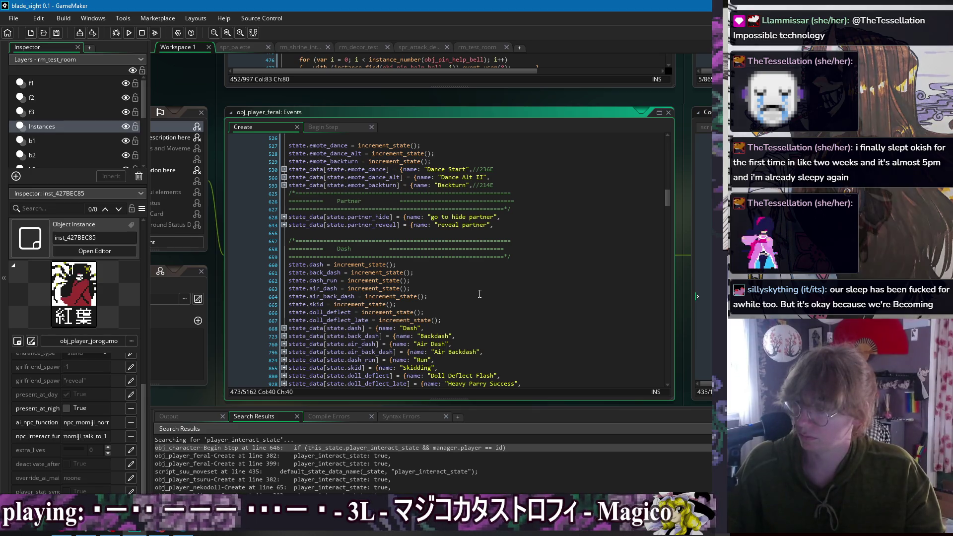
{"action": "scroll", "coordinate": [480, 293], "scroll_direction": "up", "scroll_amount": 4}
{"action": "scroll", "coordinate": [384, 163], "scroll_direction": "up", "scroll_amount": 1}
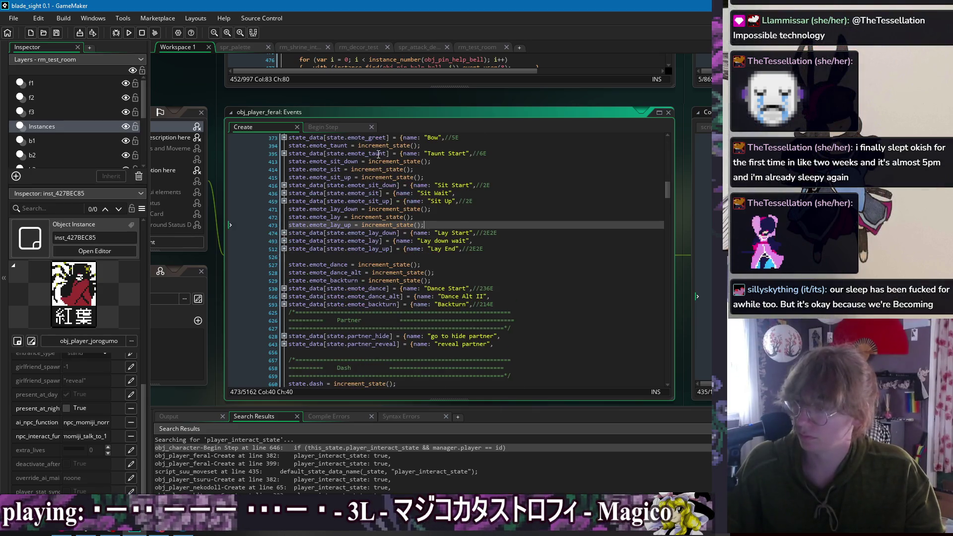
{"action": "right_click", "coordinate": [360, 98]}
- In obj_character's code, add can_interact: true above break_hover in Grabbed Gentle and save
{"action": "mouse_move", "coordinate": [382, 113]}
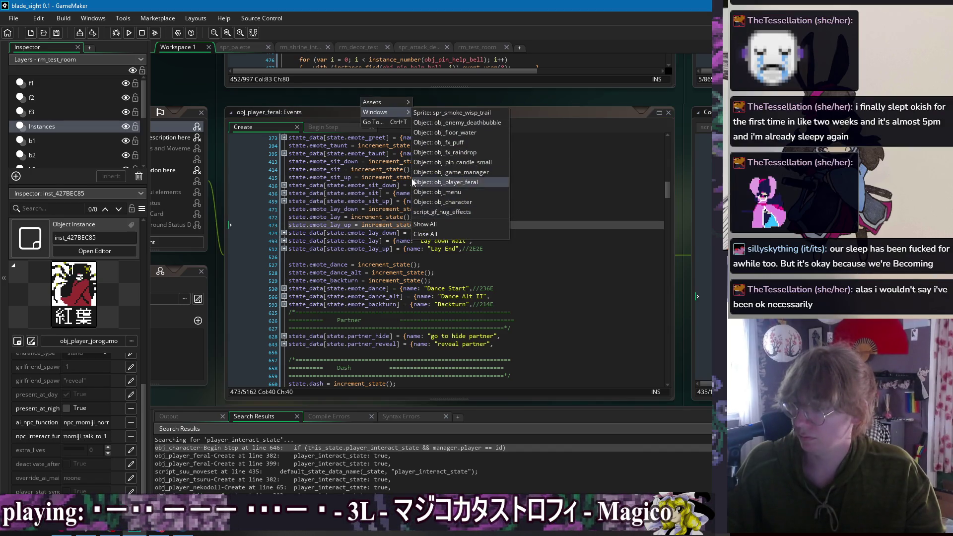
{"action": "left_click", "coordinate": [471, 201]}
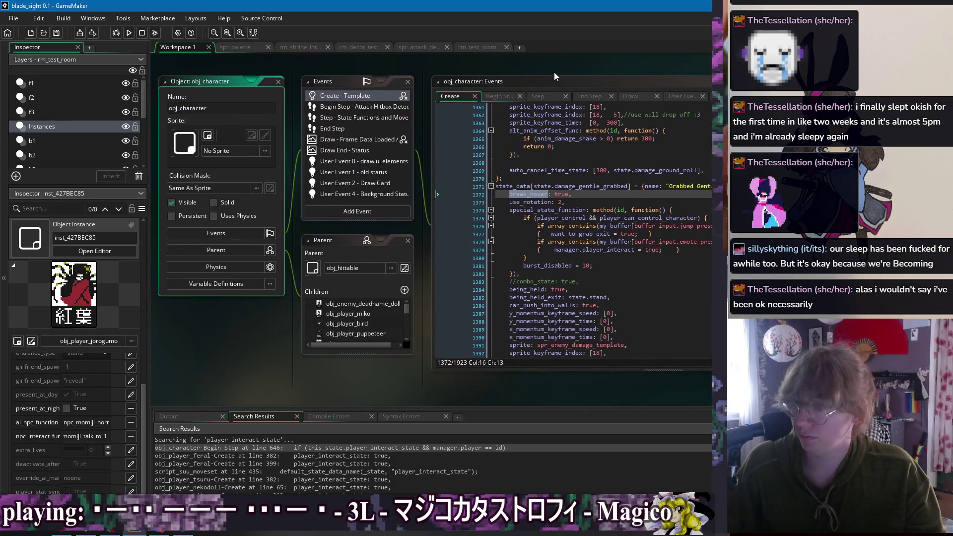
{"action": "left_click_drag", "start_coordinate": [596, 70], "coordinate": [368, 89]}
{"action": "left_click", "coordinate": [409, 207]}
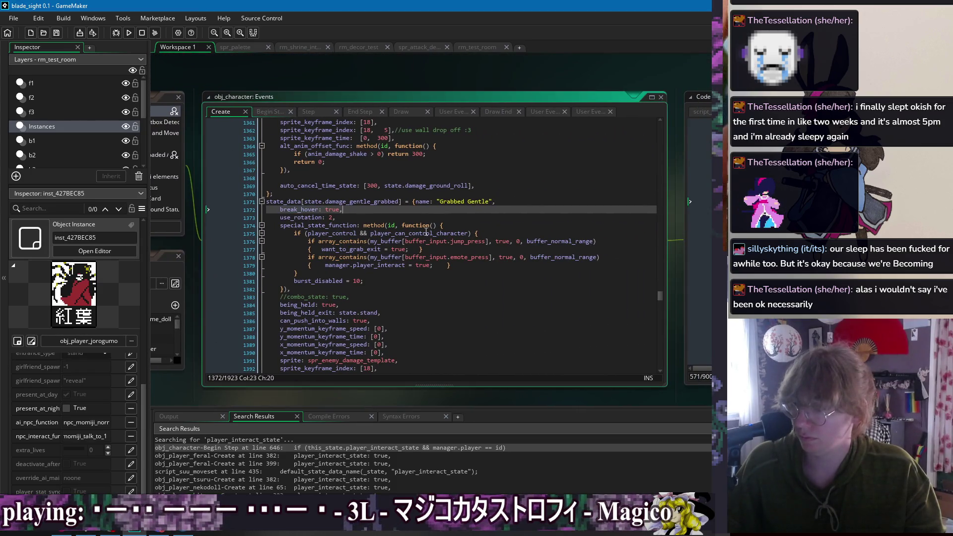
{"action": "type", "text": "can_interact: true,"}
{"action": "left_click", "coordinate": [432, 257]}
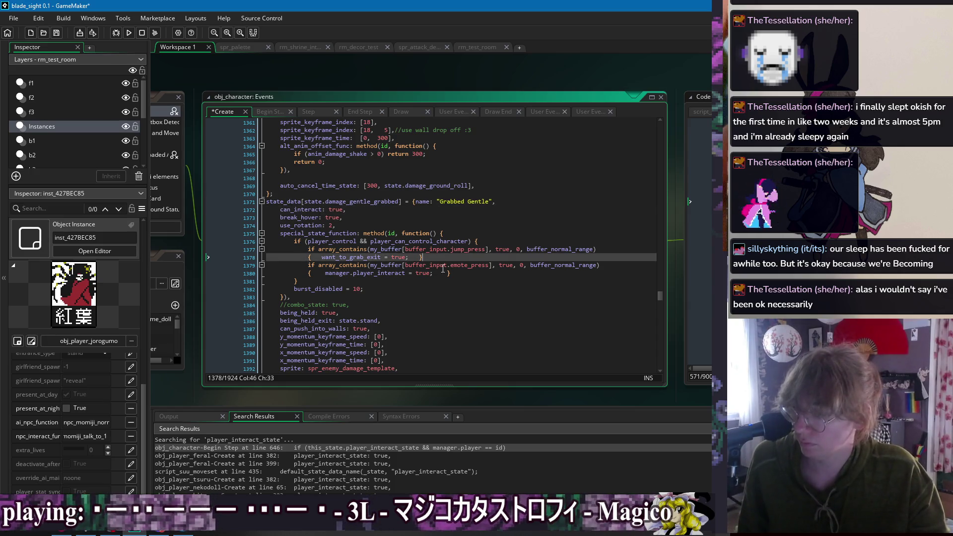
{"action": "left_click", "coordinate": [469, 275]}
{"action": "key", "text": "ctrl+s"}
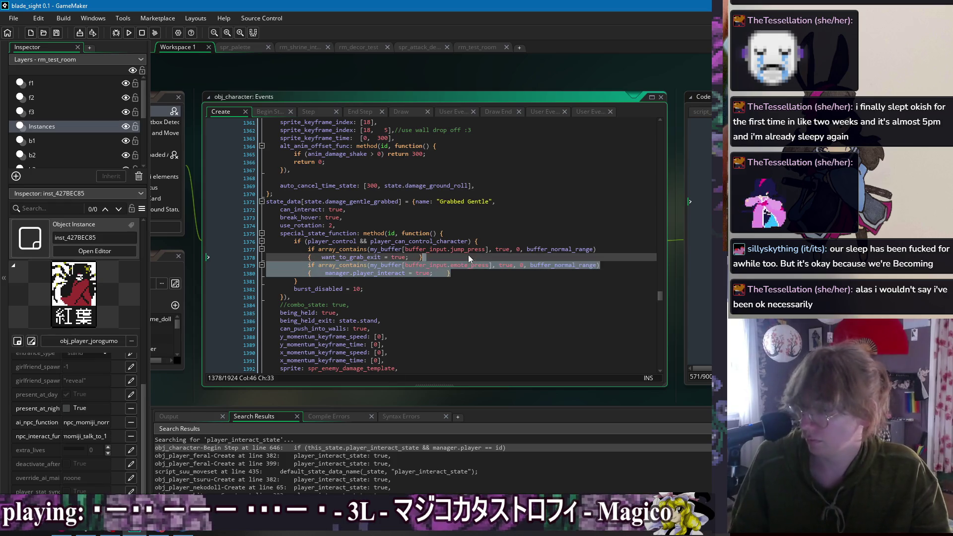
- Delete Grabbed Gentle's emote-press player_interact check, leaving only the jump exit
{"action": "left_click_drag", "start_coordinate": [476, 273], "coordinate": [475, 257]}
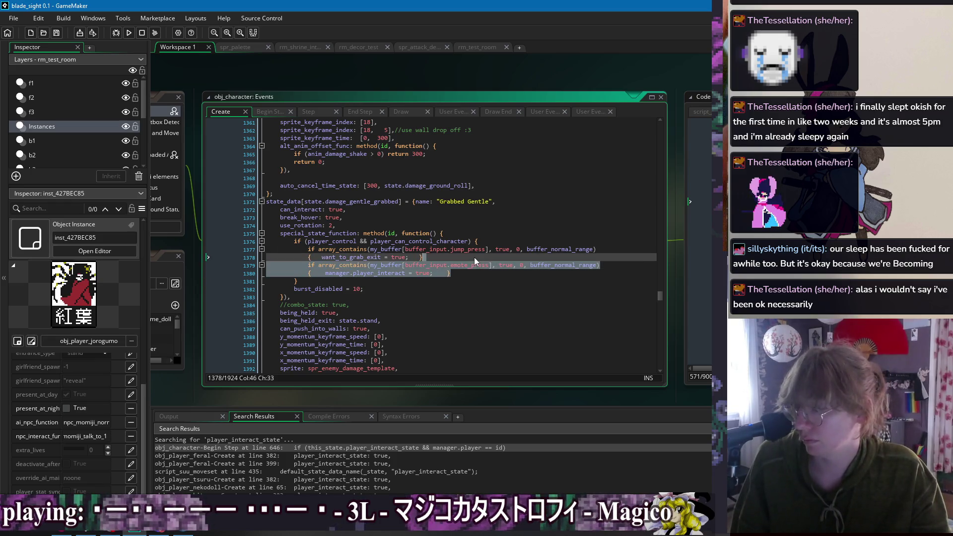
{"action": "key", "text": "BackSpace"}
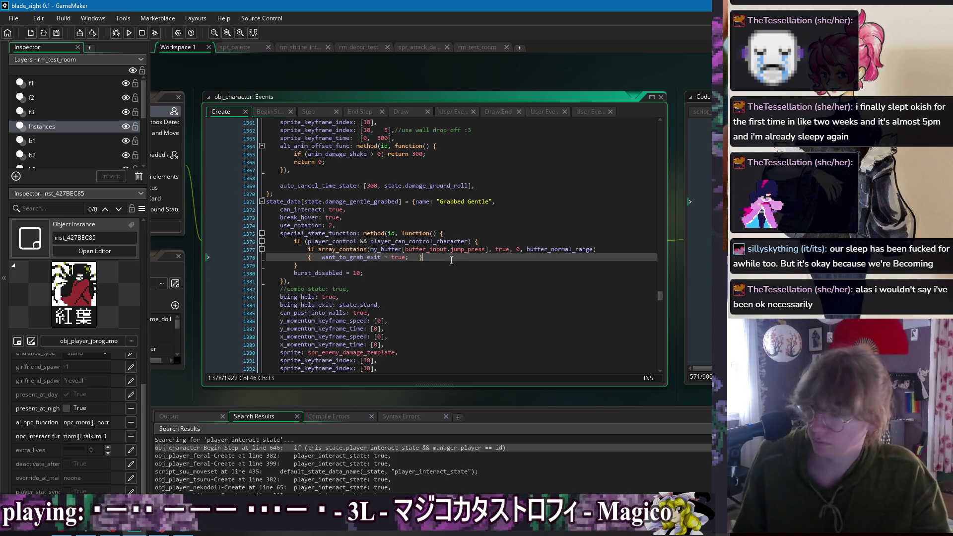
{"action": "left_click", "coordinate": [350, 215]}
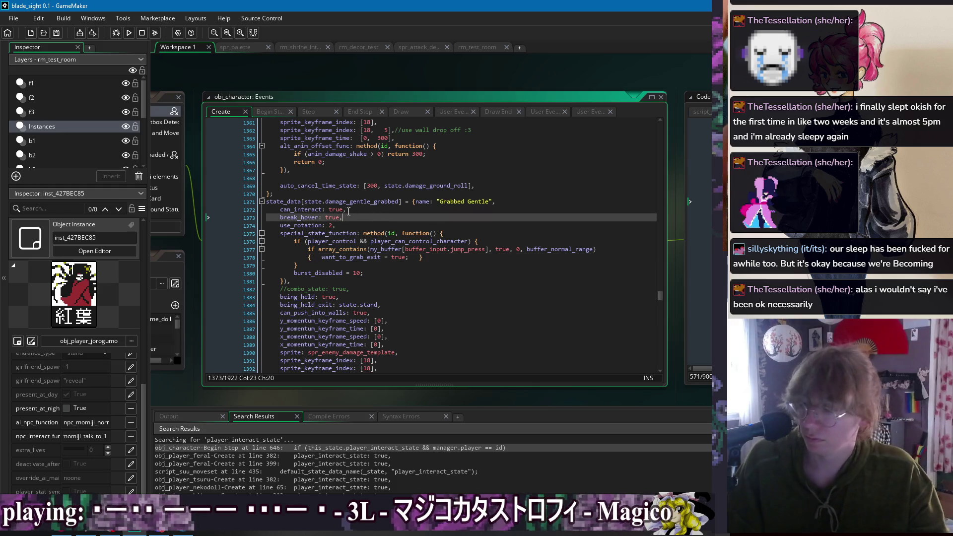
{"action": "left_click", "coordinate": [346, 210]}
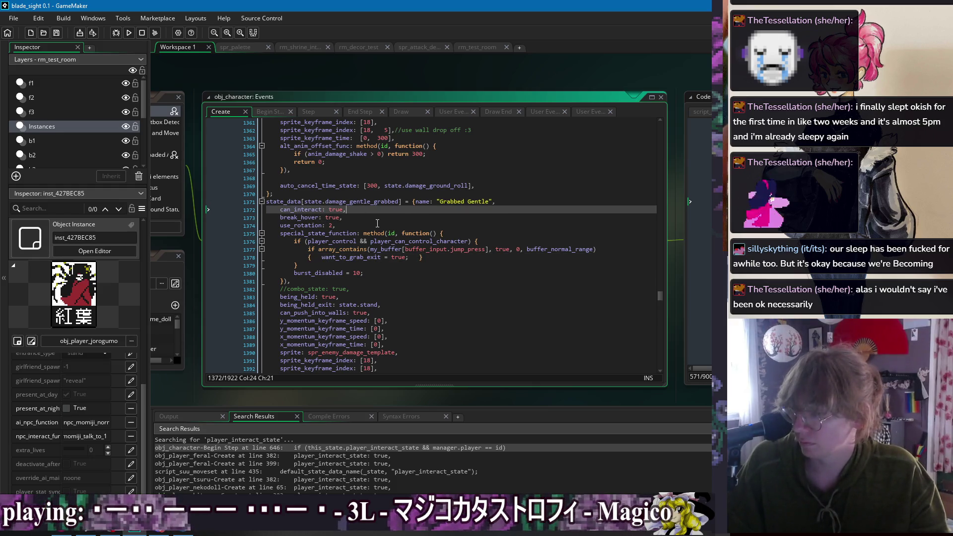
{"action": "scroll", "coordinate": [376, 225], "scroll_direction": "down", "scroll_amount": 5}
{"action": "scroll", "coordinate": [385, 253], "scroll_direction": "up", "scroll_amount": 5}
- Collapse all the state_data blocks in obj_character's Create code
{"action": "left_click", "coordinate": [409, 193]}
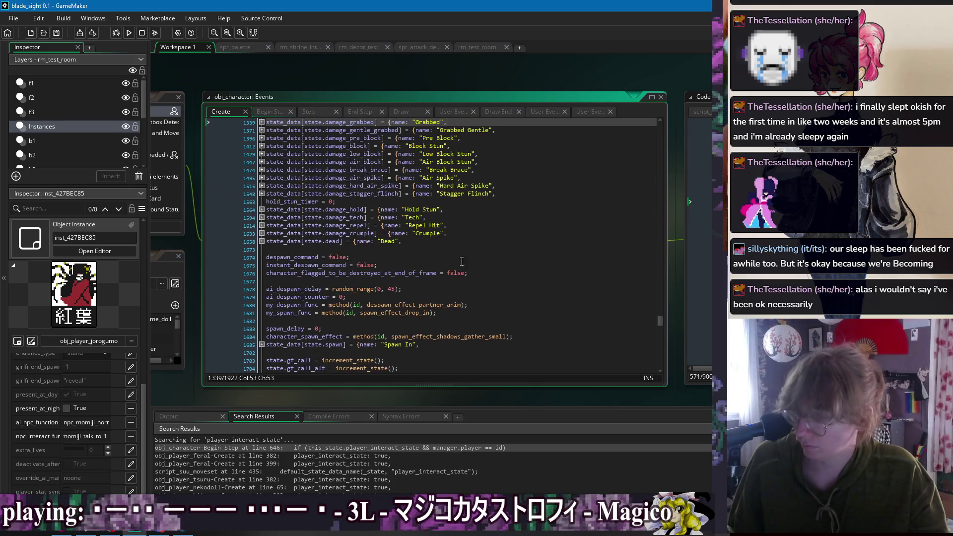
{"action": "left_click", "coordinate": [497, 277]}
{"action": "key", "text": "Down"}
{"action": "key", "text": "Down"}
{"action": "key", "text": "Down"}
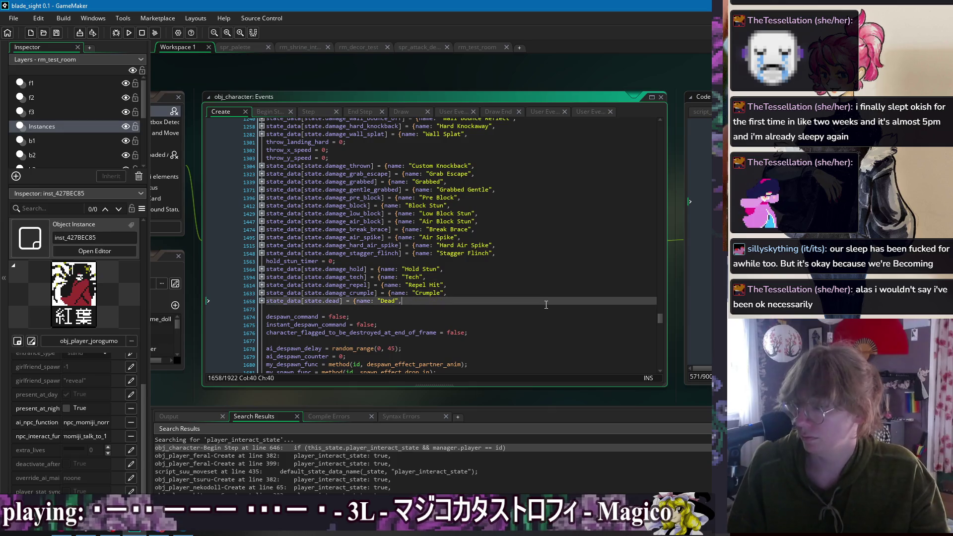
{"action": "left_click", "coordinate": [283, 308]}
{"action": "right_click", "coordinate": [374, 74]}
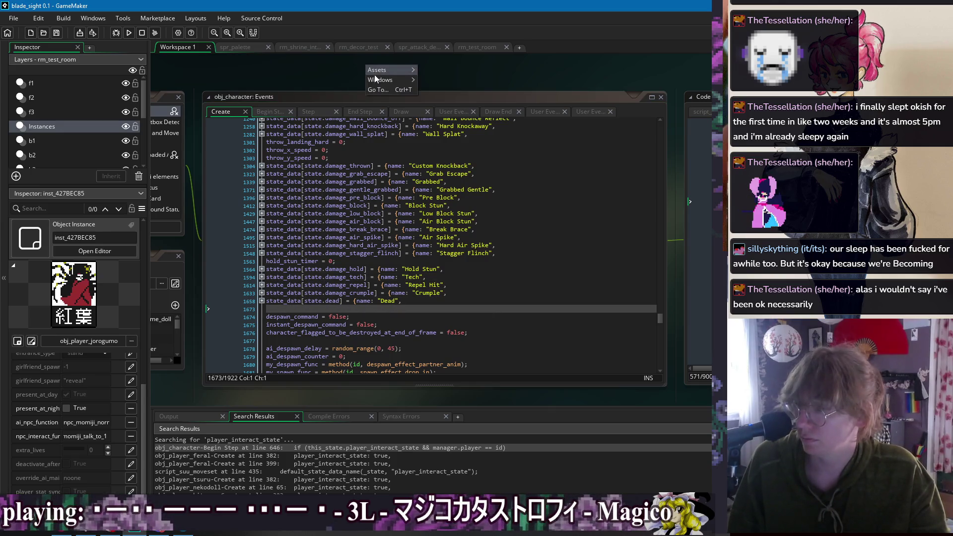
- Search obj_character's Step event code for 'player_inter'
{"action": "mouse_move", "coordinate": [379, 78]}
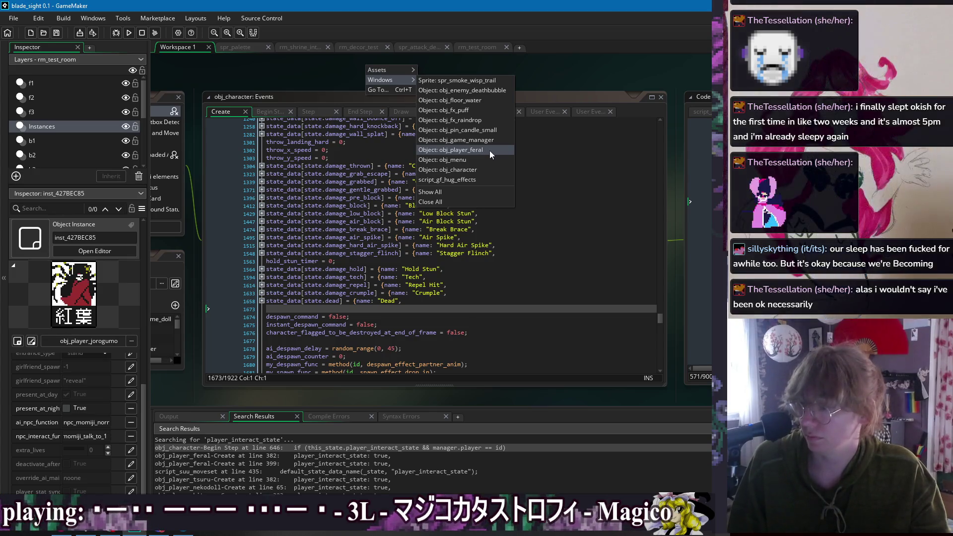
{"action": "left_click", "coordinate": [471, 170]}
{"action": "left_click", "coordinate": [511, 115]}
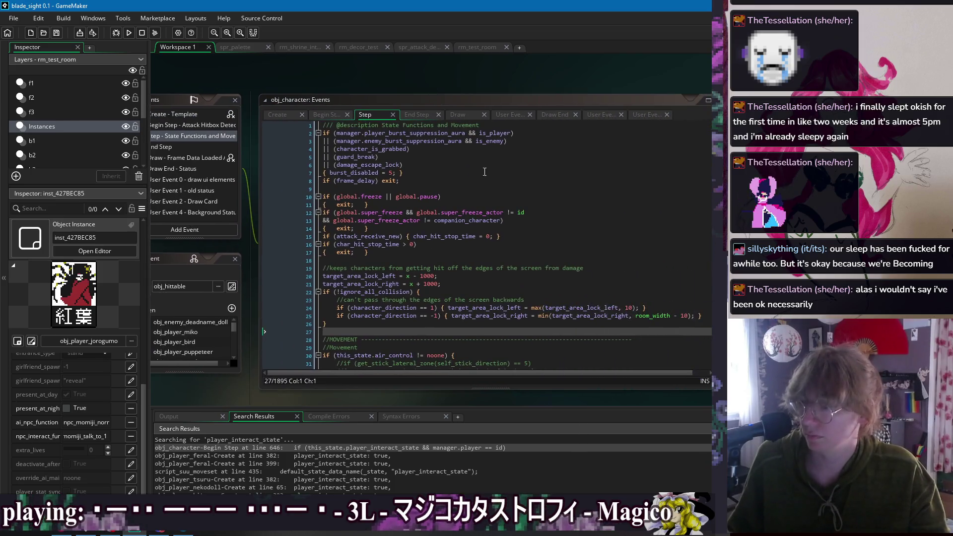
{"action": "key", "text": "ctrl+f"}
{"action": "type", "text": "player_inter"}
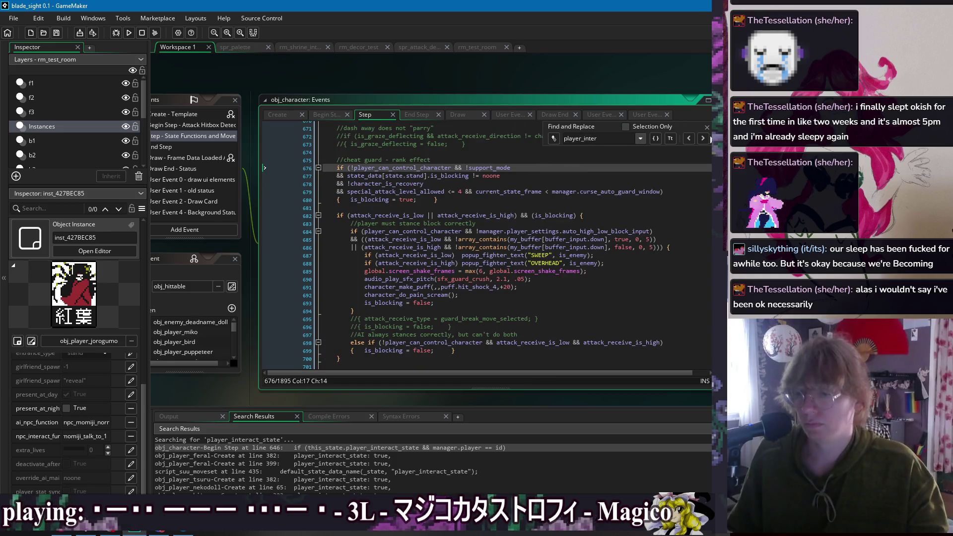
{"action": "key", "text": "Escape"}
- Find 'player_inter' in Begin Step and remove the player_interact check on lines 646–647
{"action": "left_click", "coordinate": [342, 117]}
{"action": "key", "text": "ctrl+f"}
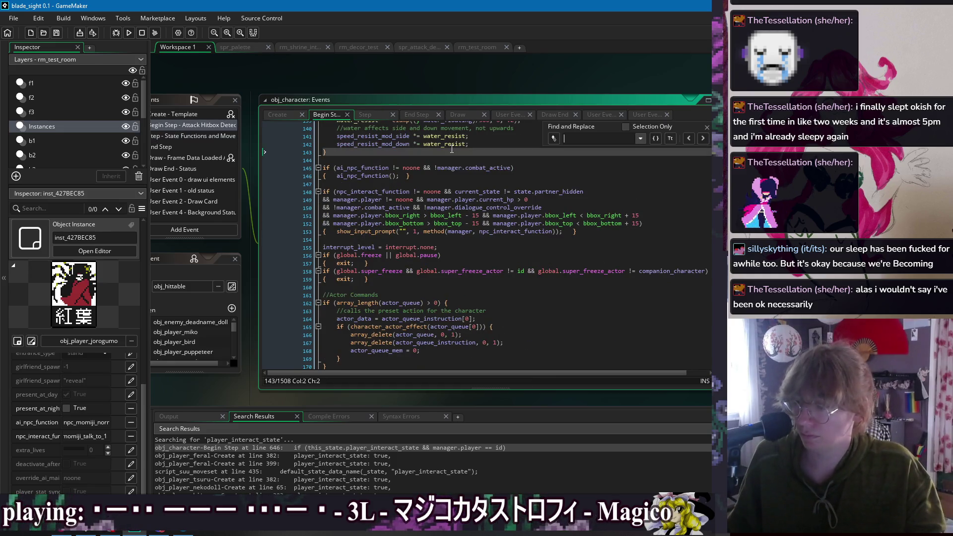
{"action": "type", "text": "player_inter"}
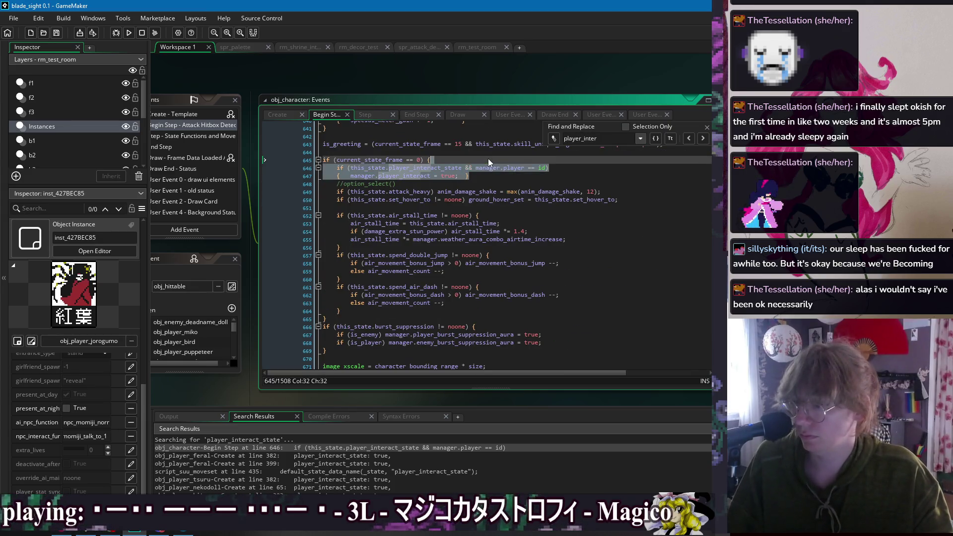
{"action": "left_click", "coordinate": [486, 176]}
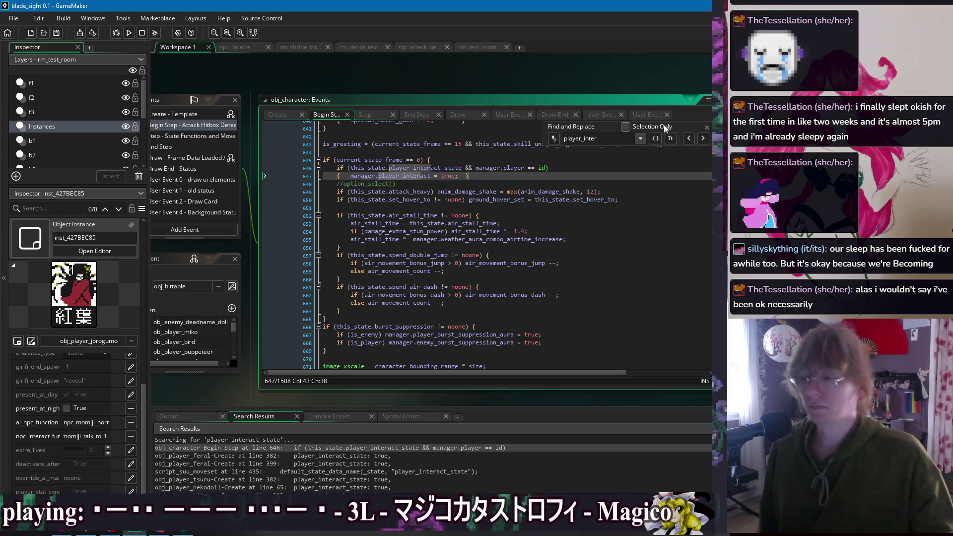
{"action": "left_click_drag", "start_coordinate": [484, 176], "coordinate": [479, 158]}
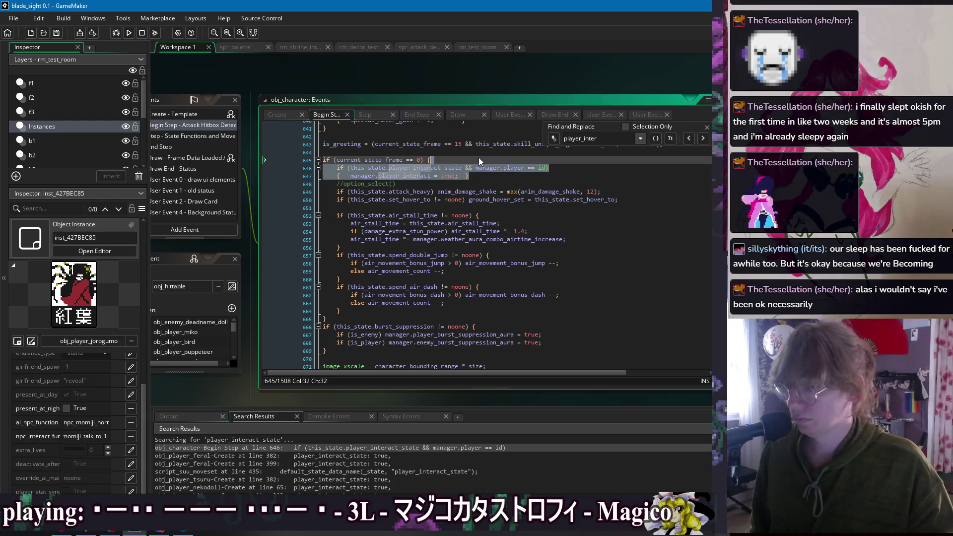
{"action": "key", "text": "BackSpace"}
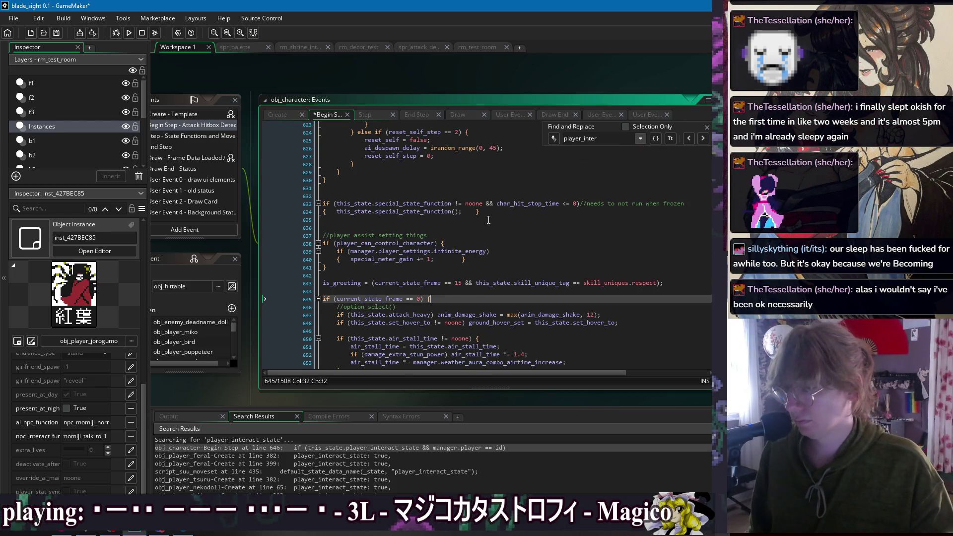
{"action": "key", "text": "ctrl+z"}
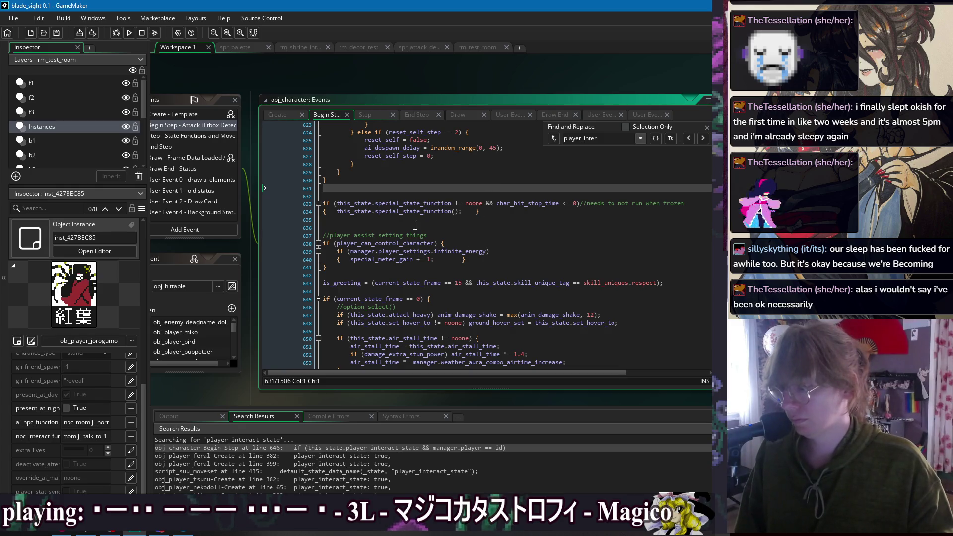
- Start a new 'if (this_p' line after the player assist block
{"action": "left_click", "coordinate": [415, 226]}
{"action": "left_click", "coordinate": [480, 262]}
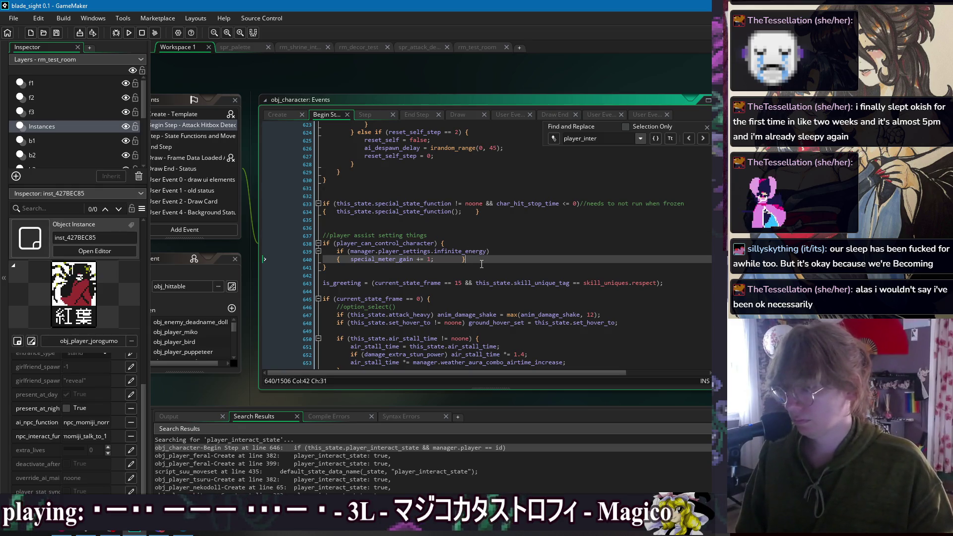
{"action": "key", "text": "Return"}
{"action": "key", "text": "Return"}
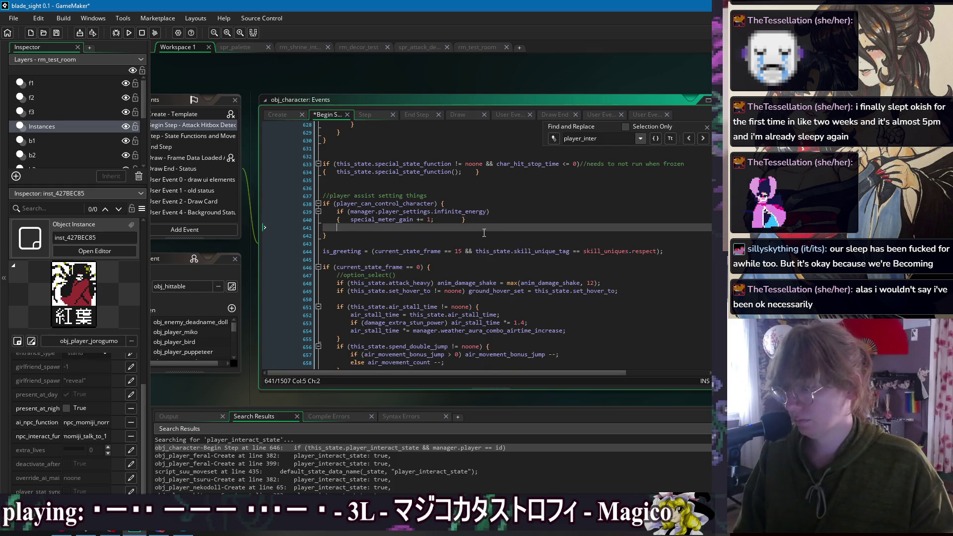
{"action": "key", "text": "BackSpace"}
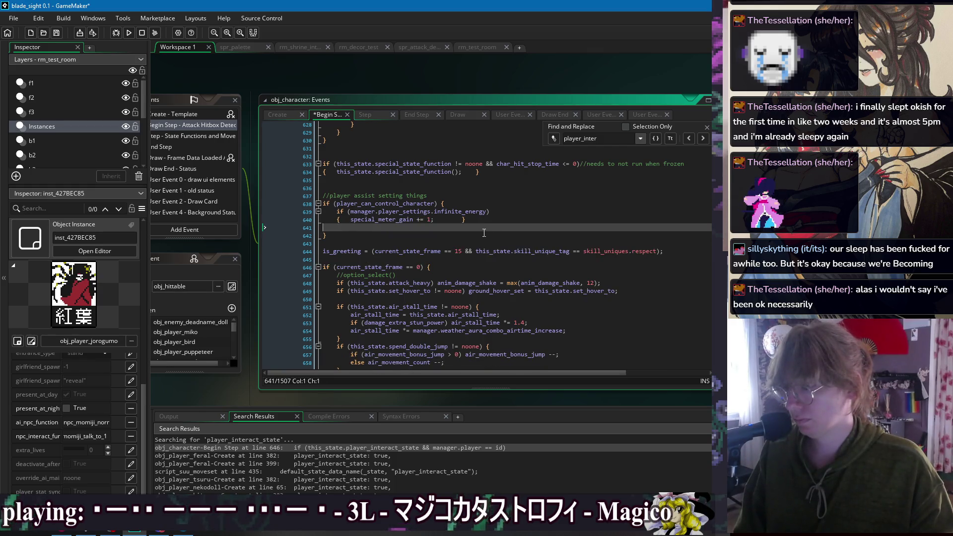
{"action": "key", "text": "BackSpace"}
{"action": "key", "text": "BackSpace"}
{"action": "left_click", "coordinate": [515, 227]}
{"action": "key", "text": "Return"}
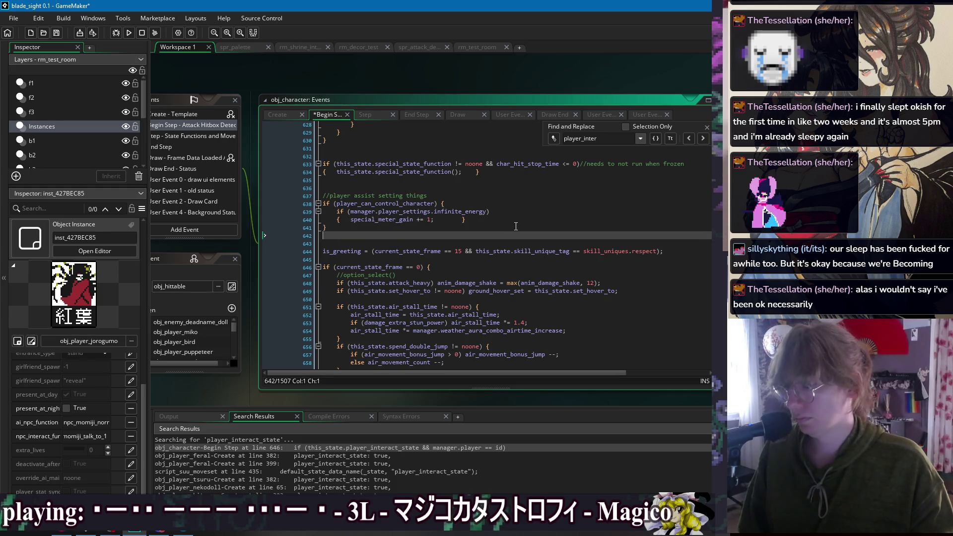
{"action": "type", "text": "if"}
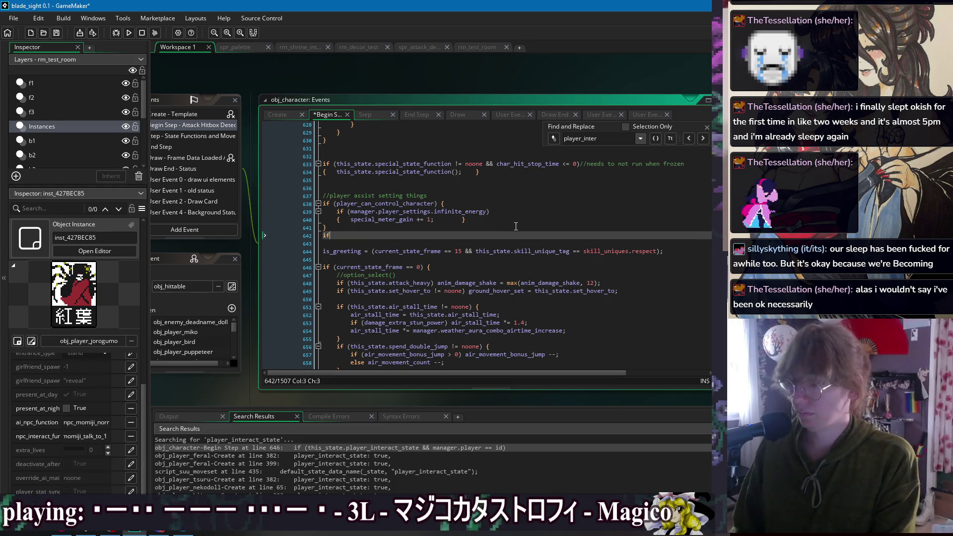
{"action": "type", "text": " (this_p"}
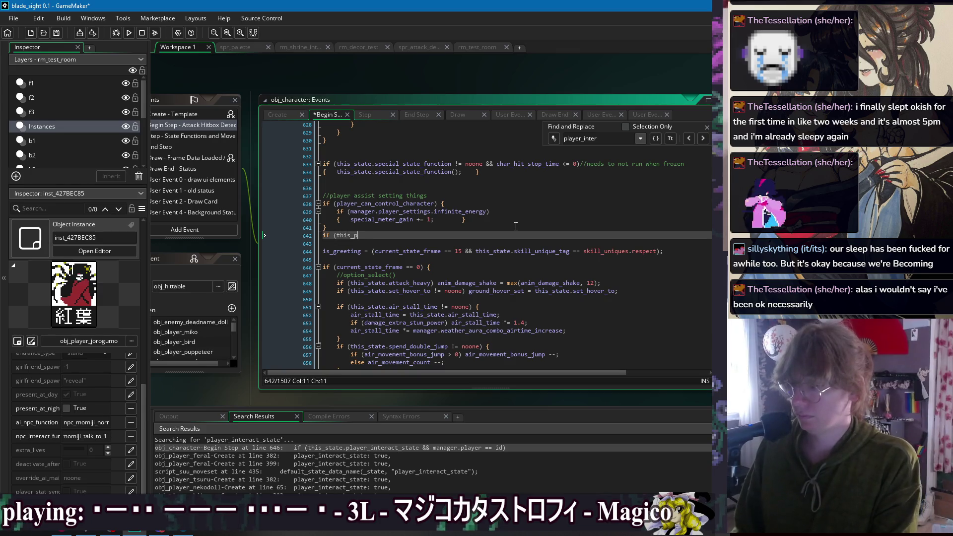
- Write 'if (this_state.can_attack || this_state.can_interact)', continuing with '&& array_contains(buffer_input.emote_press, true, buff'
{"action": "key", "text": "BackSpace"}
{"action": "key", "text": "BackSpace"}
{"action": "key", "text": "BackSpace"}
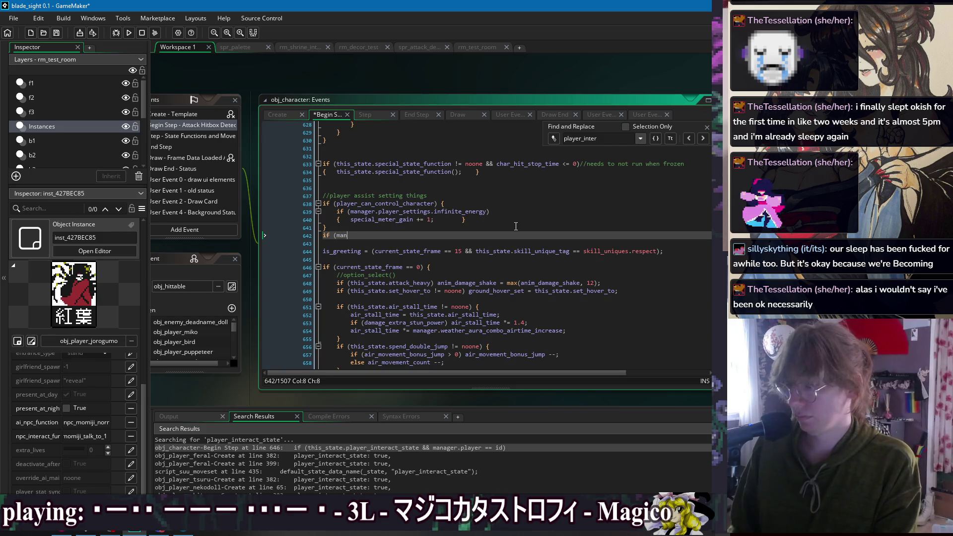
{"action": "type", "text": "ager.player =="}
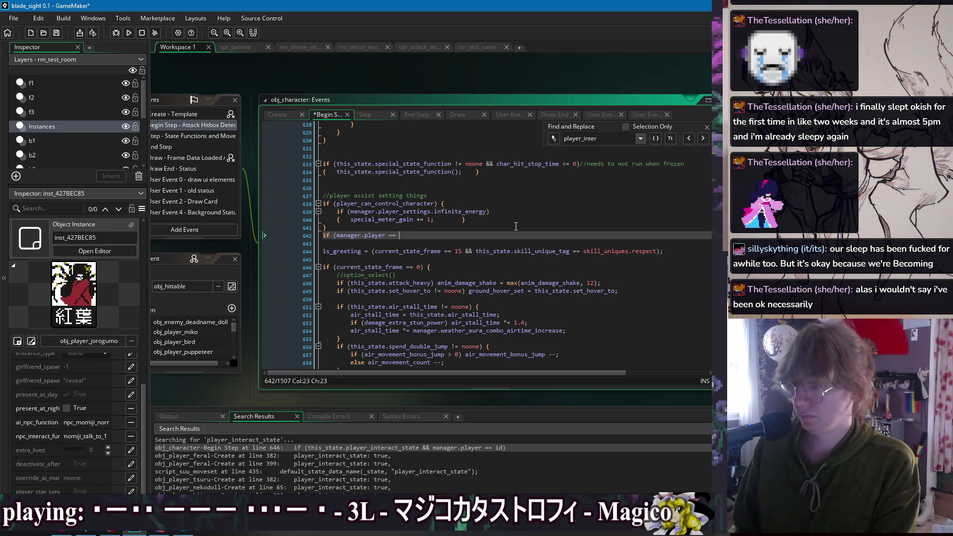
{"action": "key", "text": "BackSpace"}
{"action": "key", "text": "BackSpace"}
{"action": "key", "text": "BackSpace"}
{"action": "type", "text": "if (this_state.can_attack || this_state.can_"}
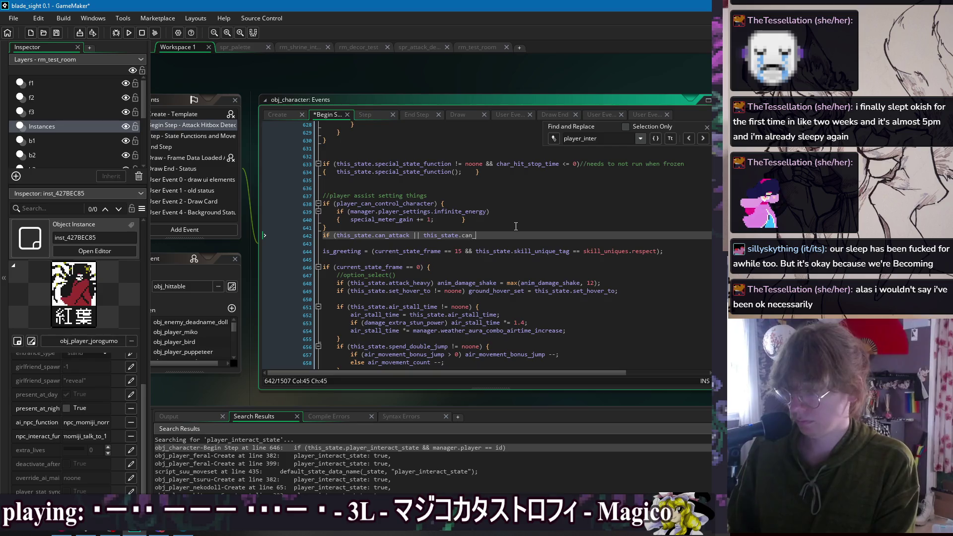
{"action": "type", "text": "interact"}
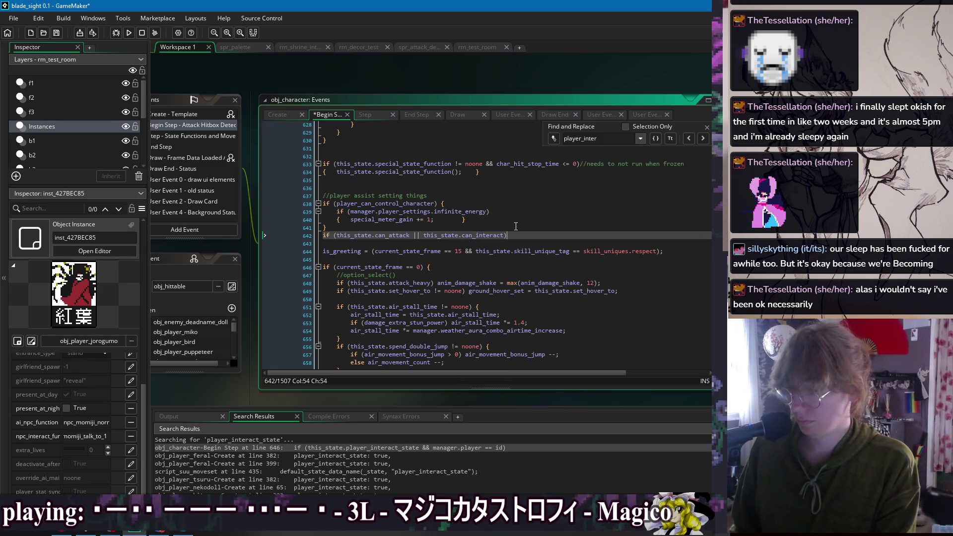
{"action": "key", "text": "Return"}
{"action": "type", "text": "&"}
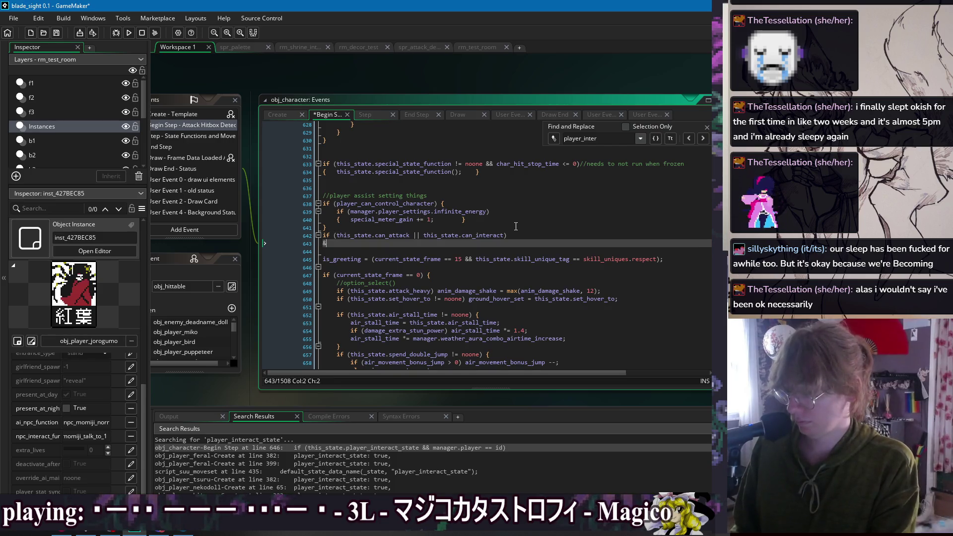
{"action": "type", "text": "& check_"}
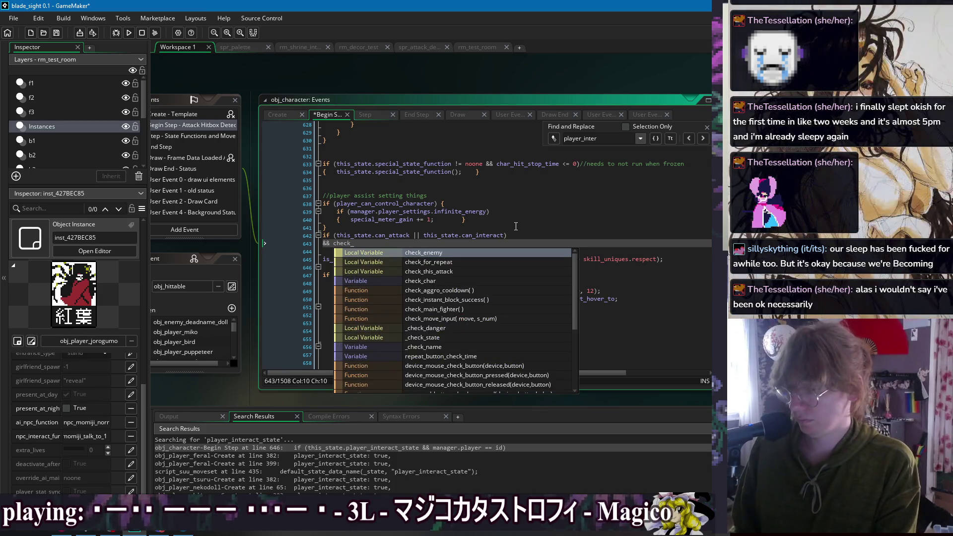
{"action": "key", "text": "BackSpace"}
{"action": "key", "text": "BackSpace"}
{"action": "key", "text": "BackSpace"}
{"action": "key", "text": "BackSpace"}
{"action": "key", "text": "BackSpace"}
{"action": "key", "text": "BackSpace"}
{"action": "type", "text": "array_contains("}
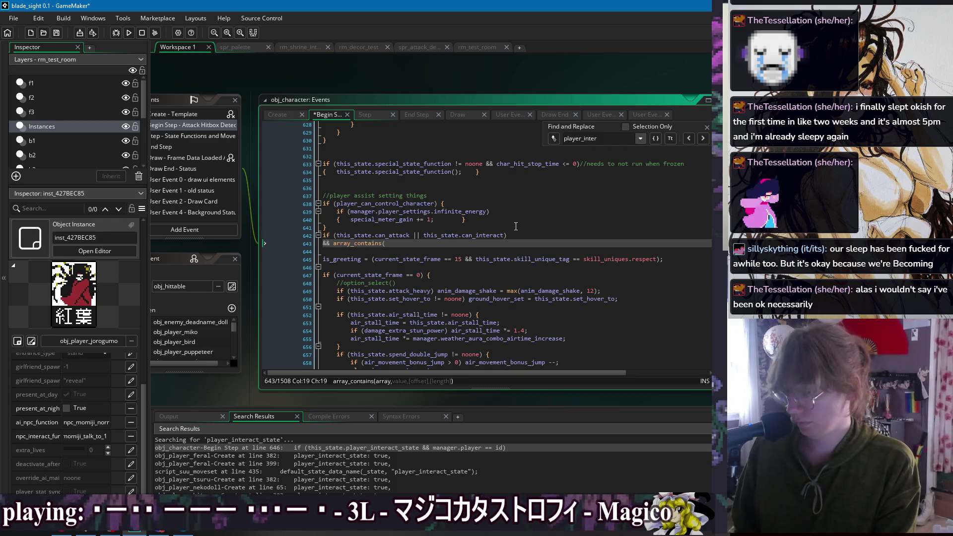
{"action": "type", "text": "buffer_input.emote_press, true, "}
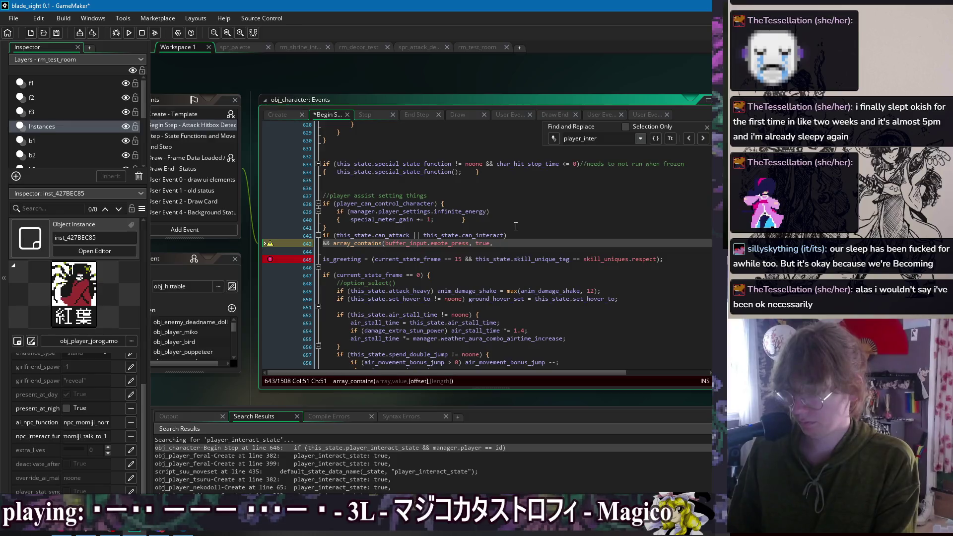
{"action": "type", "text": "buffer_no"}
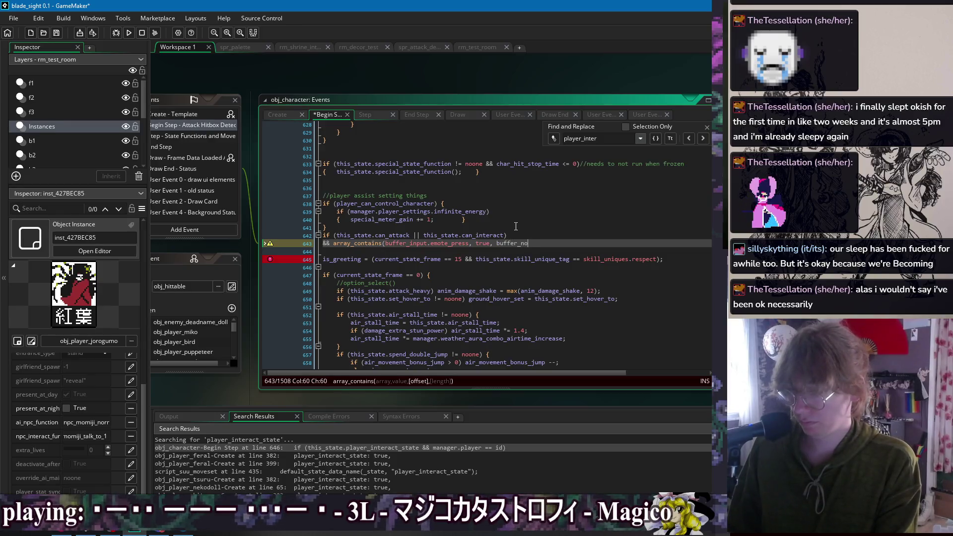
- In the Create event, unfold the Grabbed Gentle state to inspect its jump-press buffer check
{"action": "left_click", "coordinate": [278, 114]}
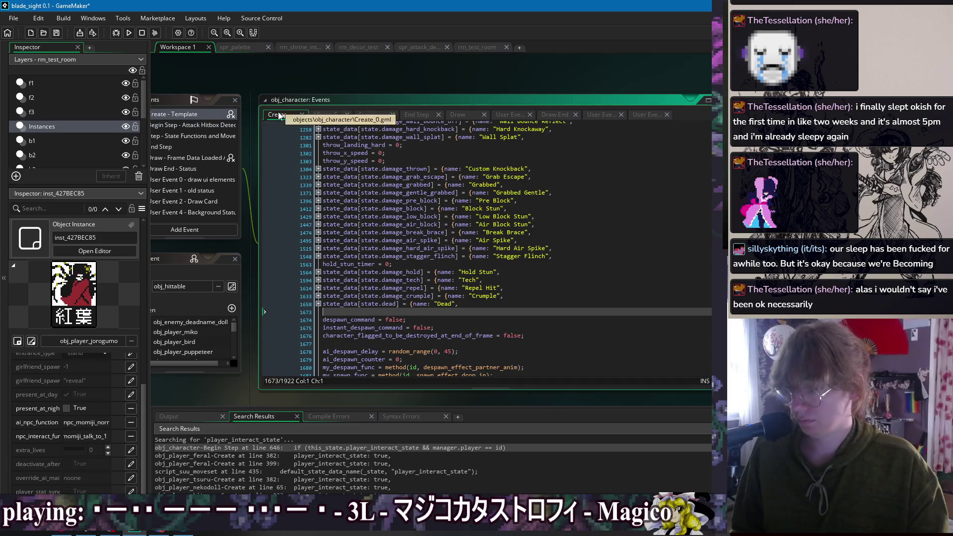
{"action": "left_click", "coordinate": [500, 192]}
{"action": "left_click", "coordinate": [318, 193]}
{"action": "left_click", "coordinate": [323, 232]}
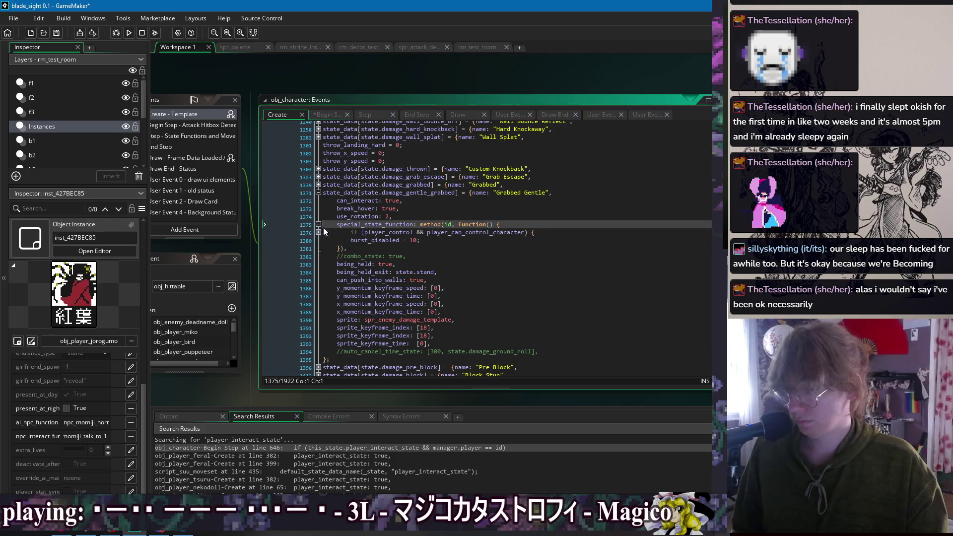
{"action": "left_click", "coordinate": [319, 240]}
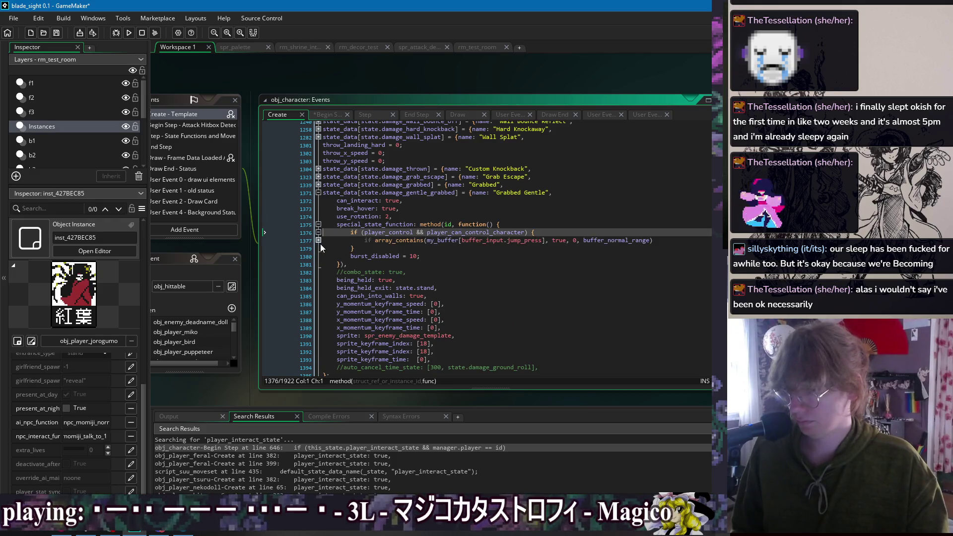
{"action": "key", "text": "Down"}
{"action": "key", "text": "Down"}
{"action": "key", "text": "Down"}
{"action": "key", "text": "End"}
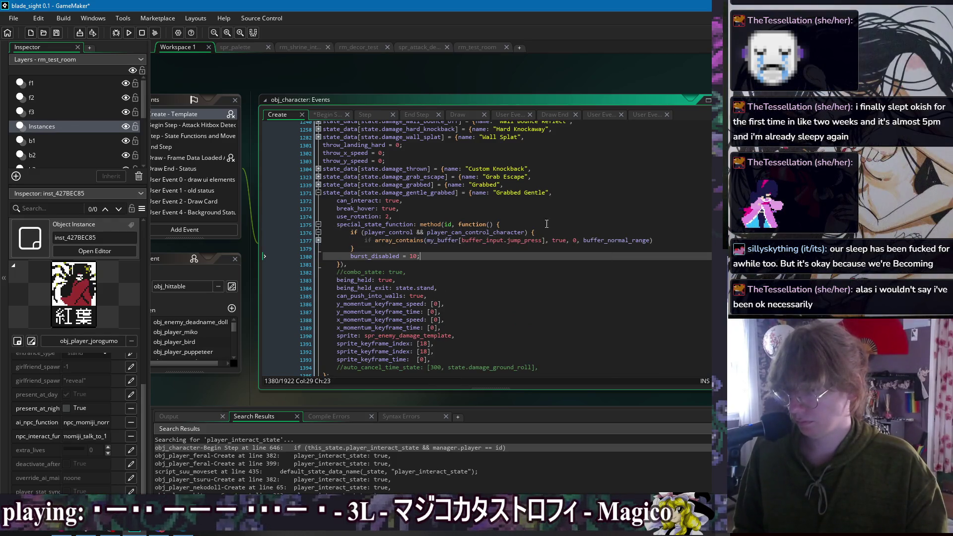
- Back in Begin Step, complete the emote-press argument as buffer_normal_range on line 643
{"action": "left_click", "coordinate": [334, 120]}
{"action": "key", "text": "End"}
{"action": "type", "text": "_range"}
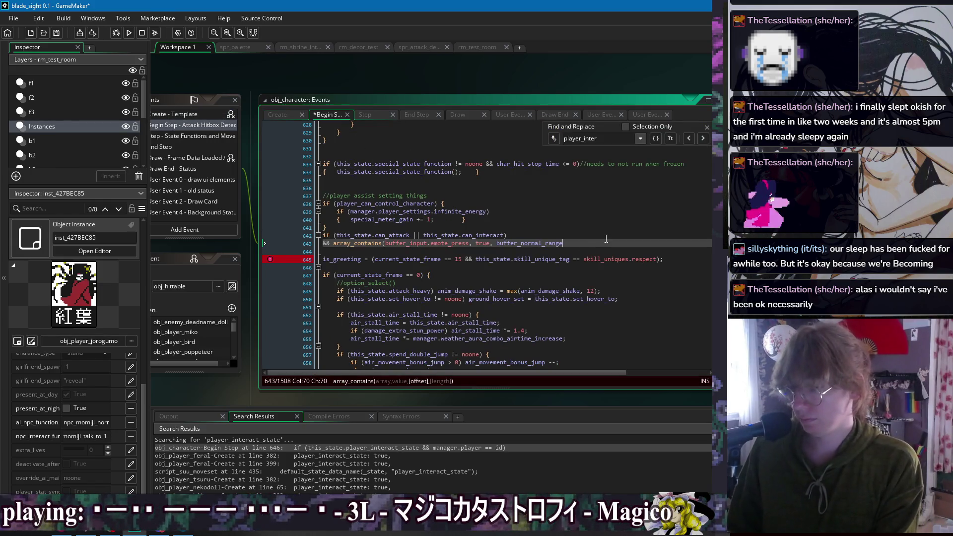
- Give array_contains a 0 start offset and close its parentheses on line 643
{"action": "left_click", "coordinate": [493, 243]}
{"action": "type", "text": "0,"}
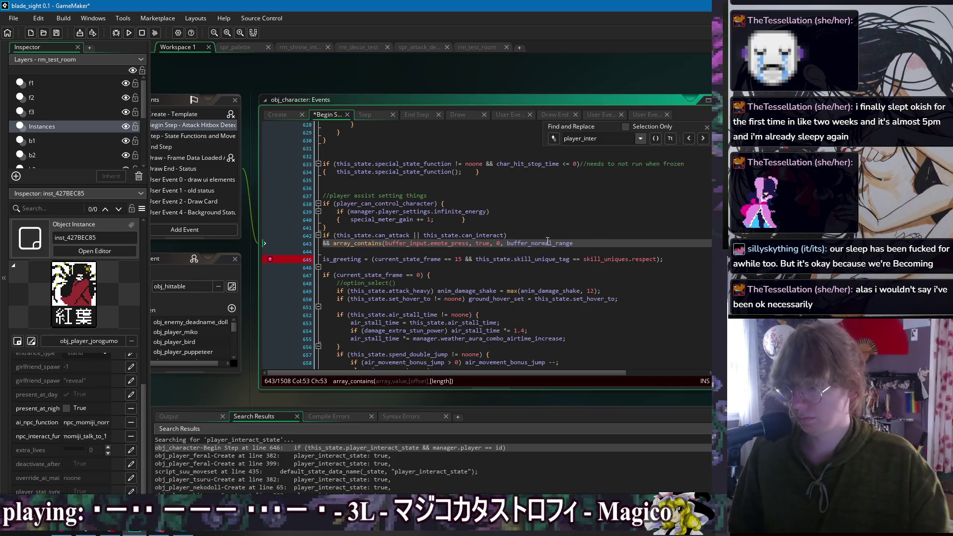
{"action": "left_click", "coordinate": [585, 243]}
{"action": "type", "text": ")"}
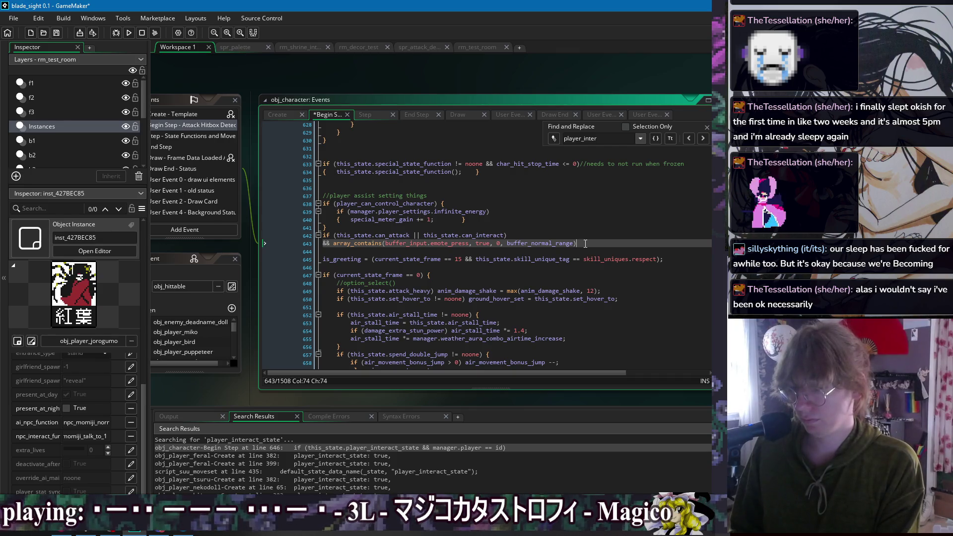
- Add a new line setting player_interact = true and save
{"action": "key", "text": "Return"}
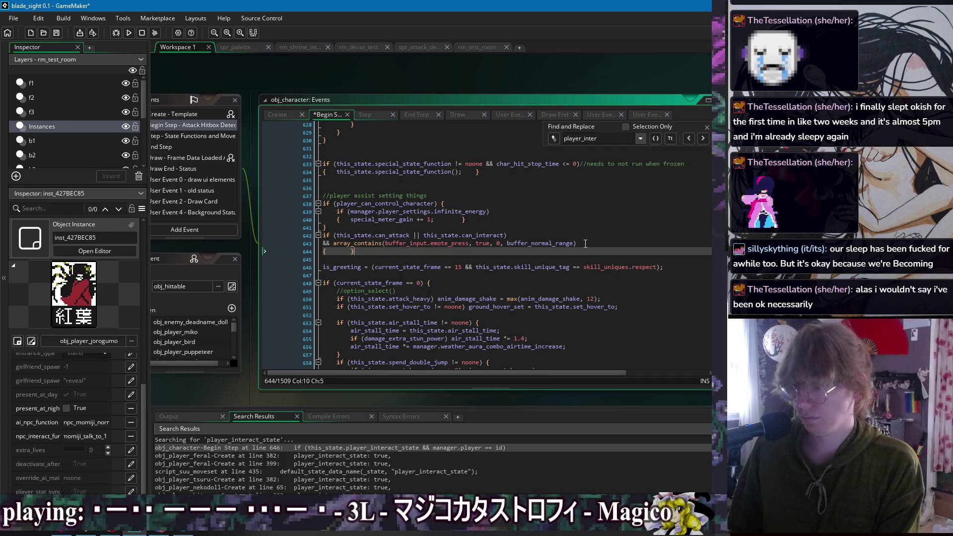
{"action": "type", "text": "player_int"}
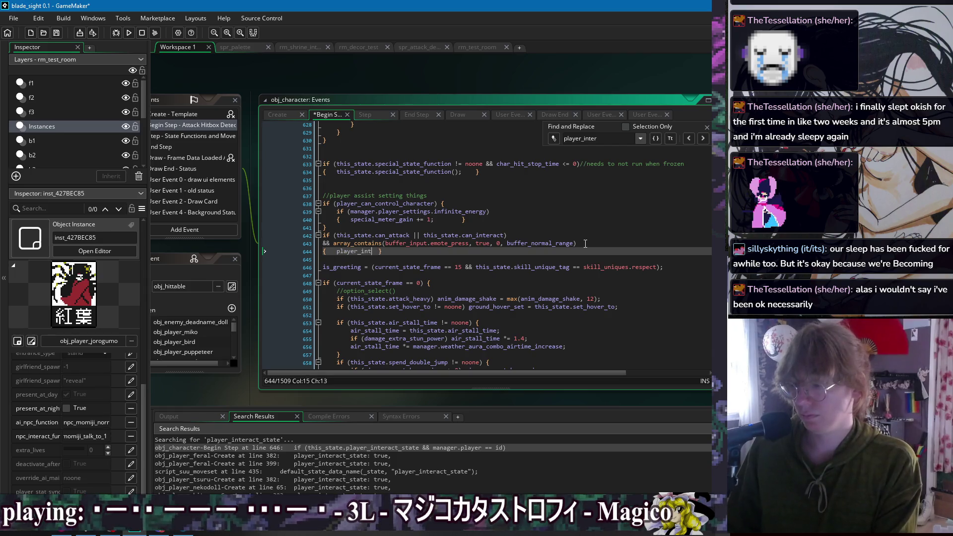
{"action": "key", "text": "BackSpace"}
{"action": "type", "text": "aye"}
{"action": "key", "text": "Return"}
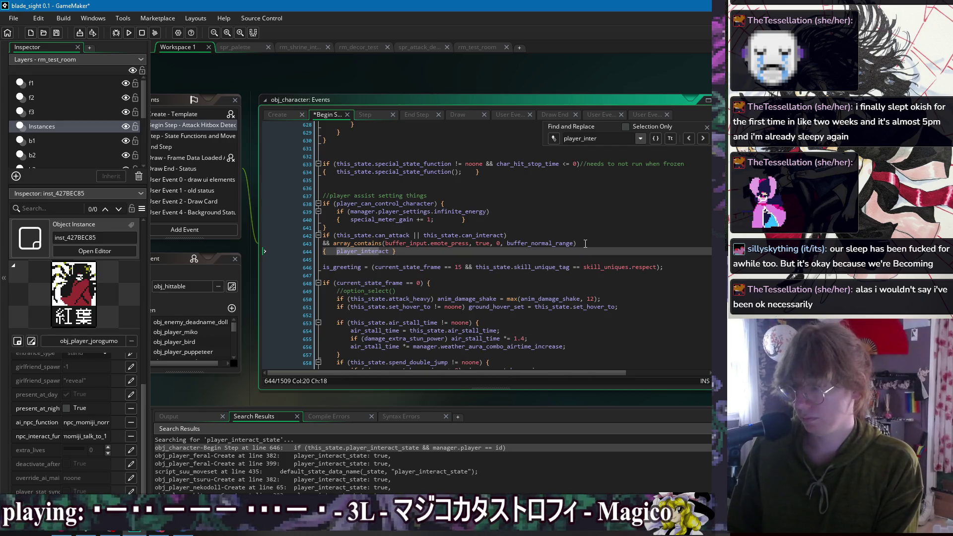
{"action": "type", "text": "= true;"}
{"action": "key", "text": "ctrl+s"}
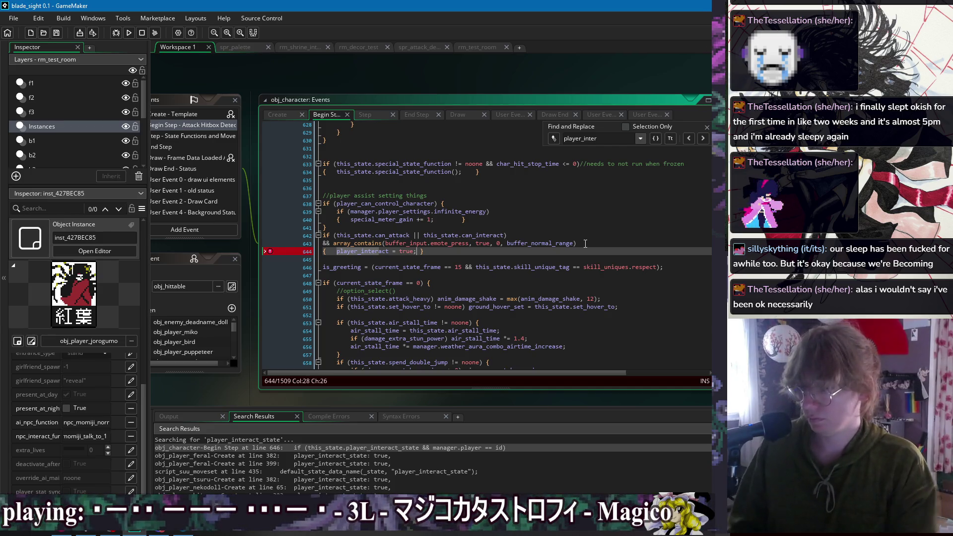
- Prefix player_interact with manager. on line 644 and save
{"action": "left_click", "coordinate": [338, 252]}
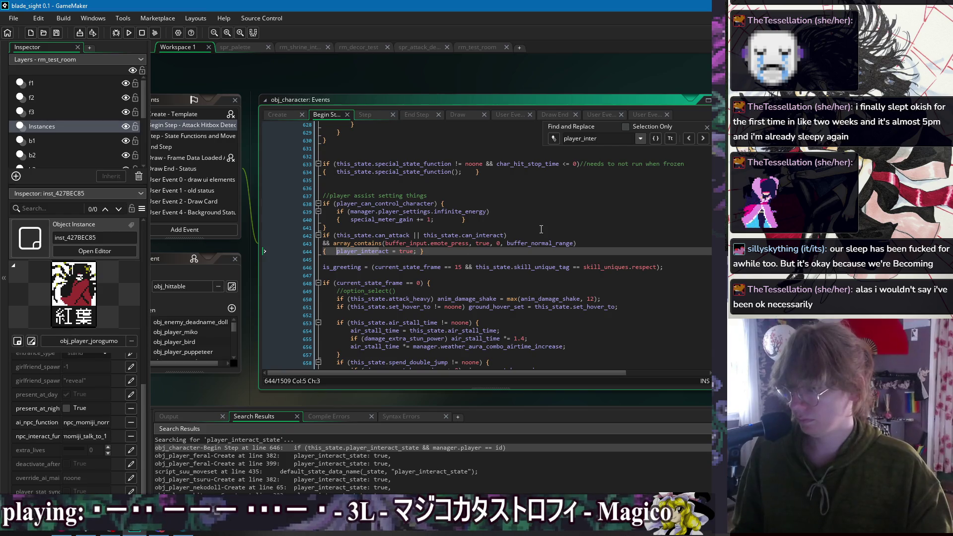
{"action": "type", "text": "manager."}
{"action": "key", "text": "End"}
{"action": "key", "text": "ctrl+s"}
{"action": "left_click", "coordinate": [528, 235]}
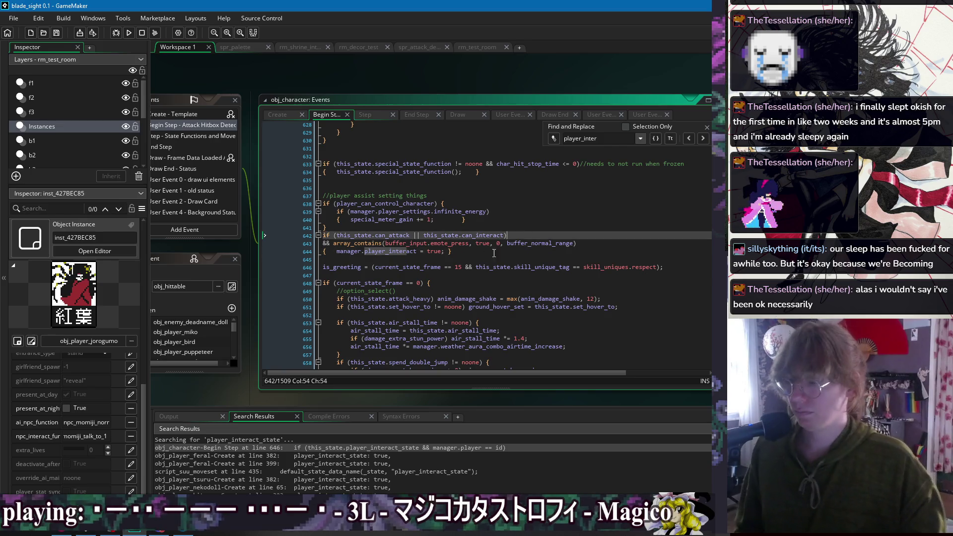
{"action": "key", "text": "Down"}
{"action": "key", "text": "Down"}
{"action": "key", "text": "Down"}
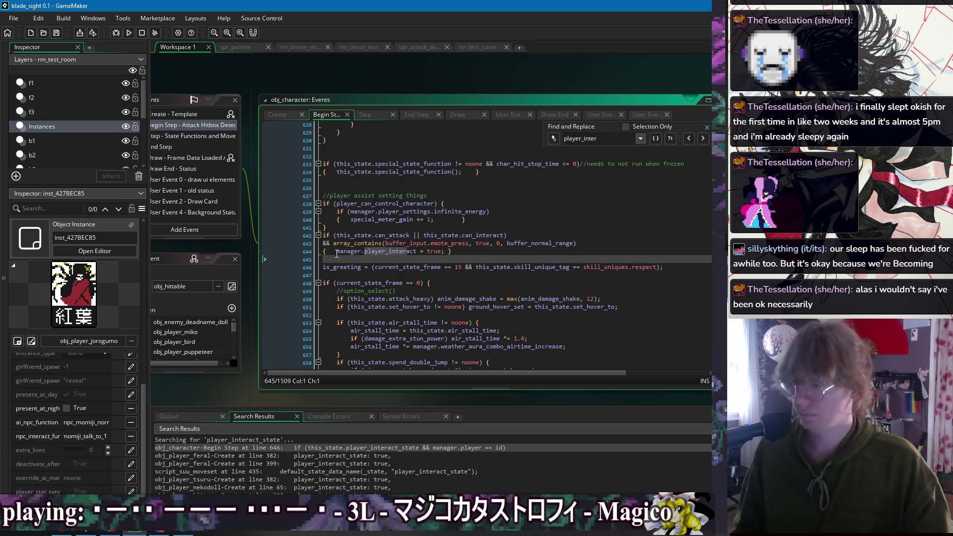
- Append && manager.player == id to the condition and close the find panel
{"action": "left_click", "coordinate": [336, 251]}
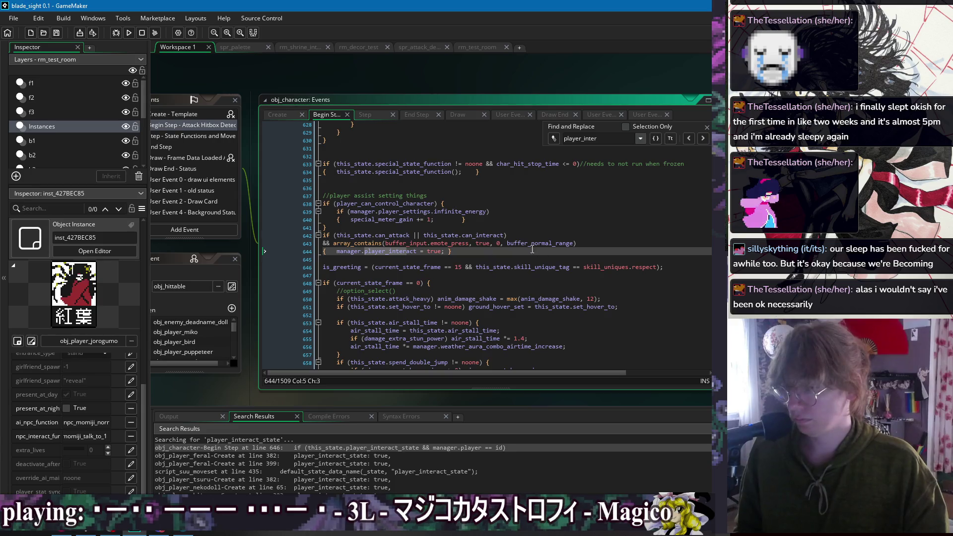
{"action": "left_click", "coordinate": [526, 235]}
{"action": "type", "text": "&& "}
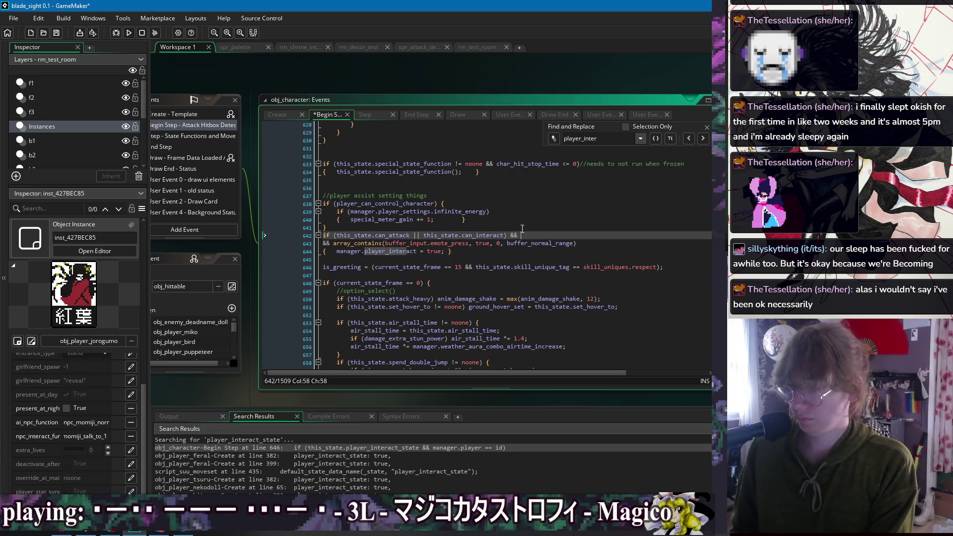
{"action": "type", "text": "manager.player ==="}
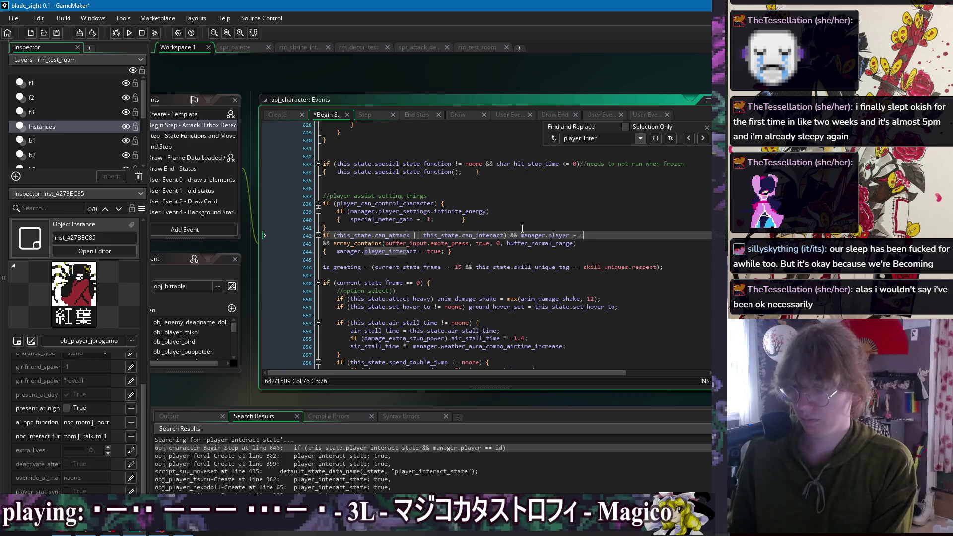
{"action": "key", "text": "BackSpace"}
{"action": "type", "text": "= id"}
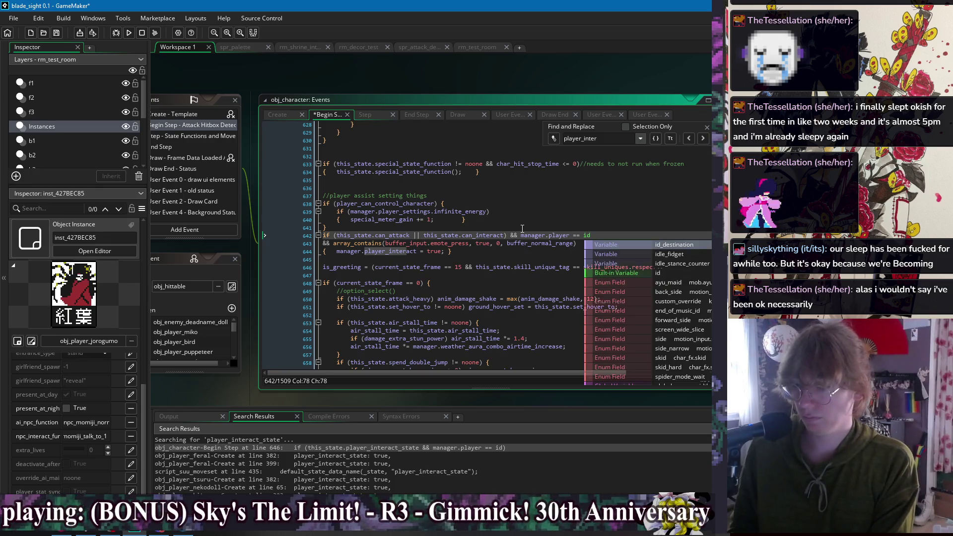
{"action": "left_click", "coordinate": [479, 258]}
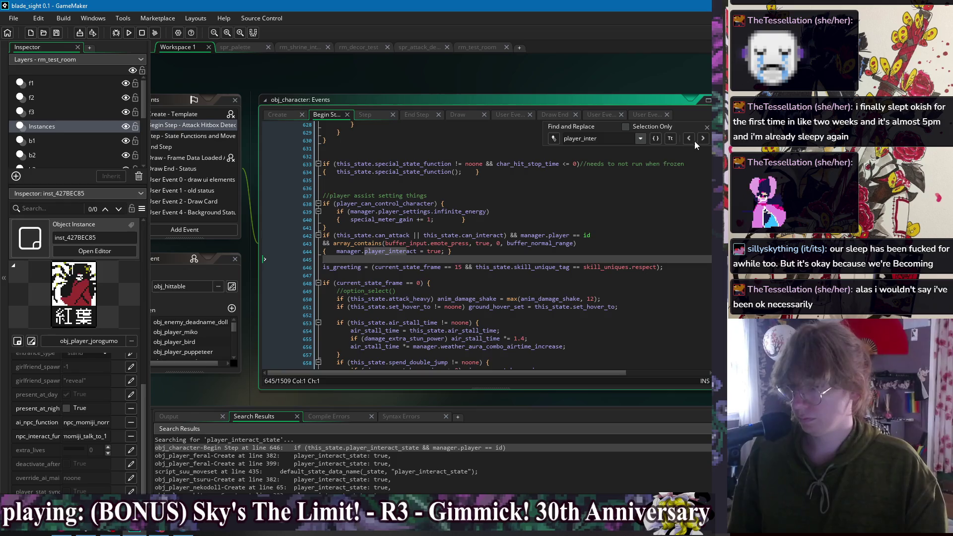
{"action": "left_click", "coordinate": [707, 127]}
{"action": "left_click", "coordinate": [485, 252]}
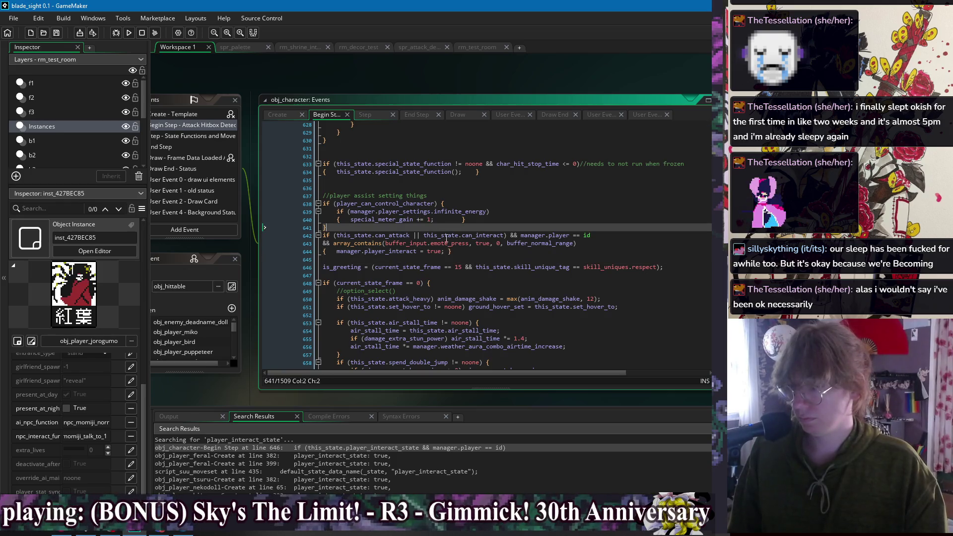
{"action": "left_click", "coordinate": [485, 258]}
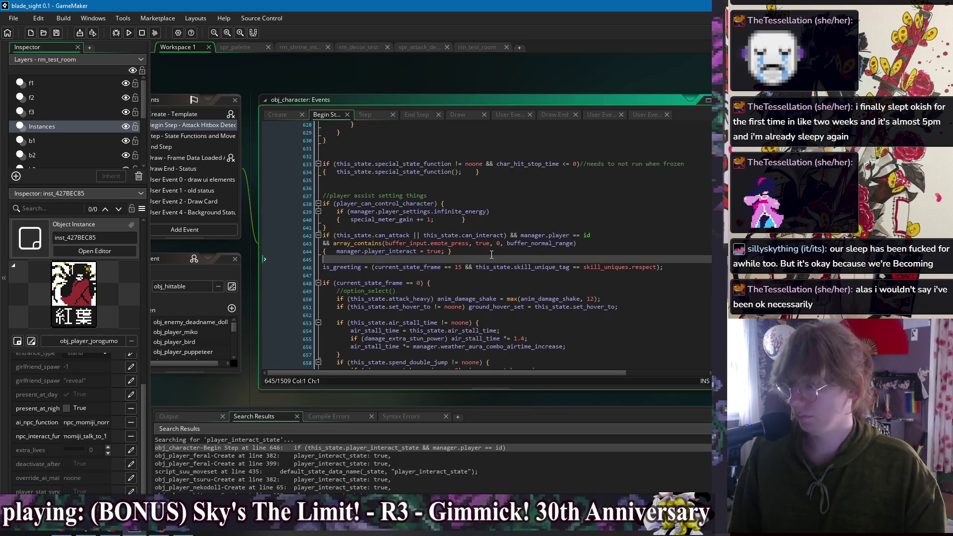
{"action": "left_click", "coordinate": [490, 252]}
{"action": "left_click", "coordinate": [490, 228]}
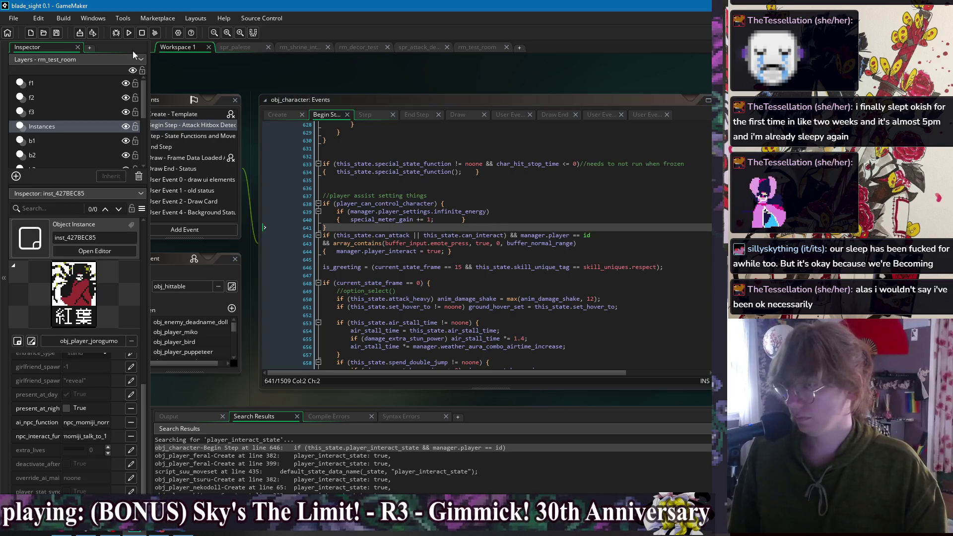
- Run the game, read the 'argument 0 is not an array' code error, and abort
{"action": "left_click", "coordinate": [130, 33]}
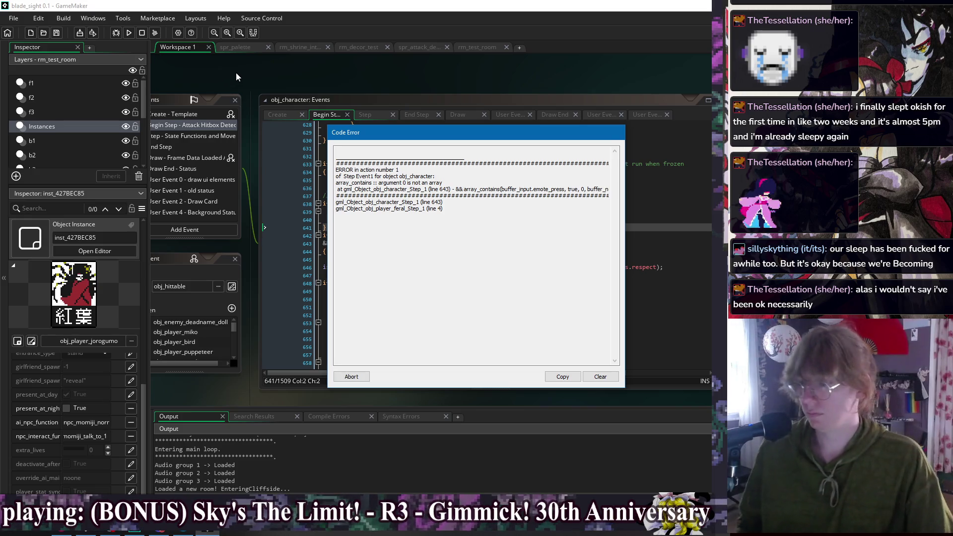
{"action": "left_click", "coordinate": [492, 185]}
{"action": "left_click", "coordinate": [368, 376]}
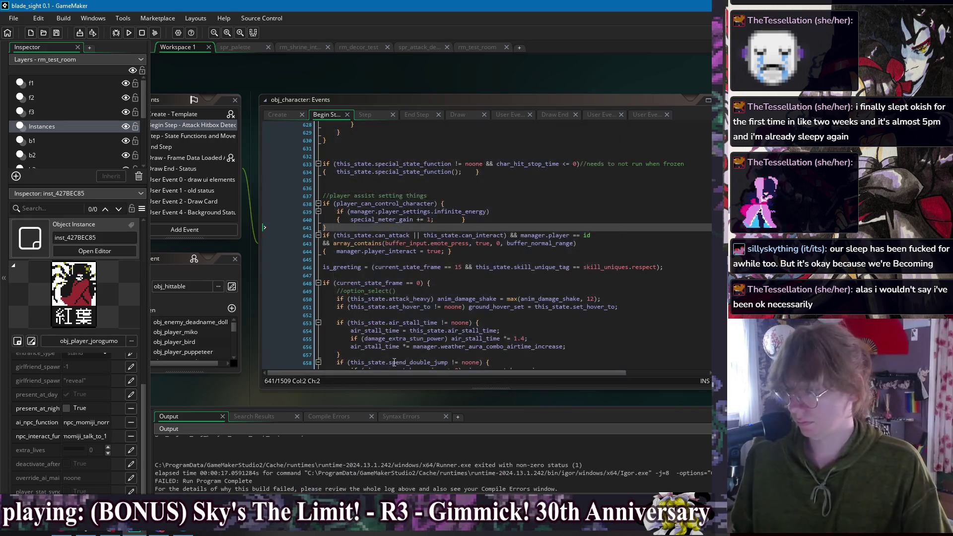
- Wrap buffer_input.emote_press in input_buffer[...] on line 643, rerun, and abort the new error
{"action": "left_click", "coordinate": [400, 244]}
{"action": "type", "text": "input_buffer["}
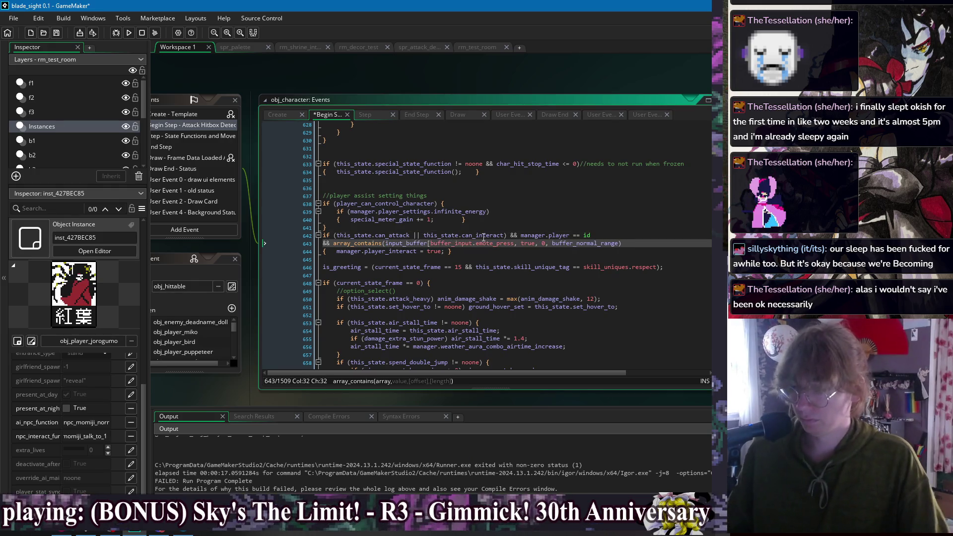
{"action": "type", "text": "]"}
{"action": "key", "text": "Down"}
{"action": "left_click", "coordinate": [129, 32]}
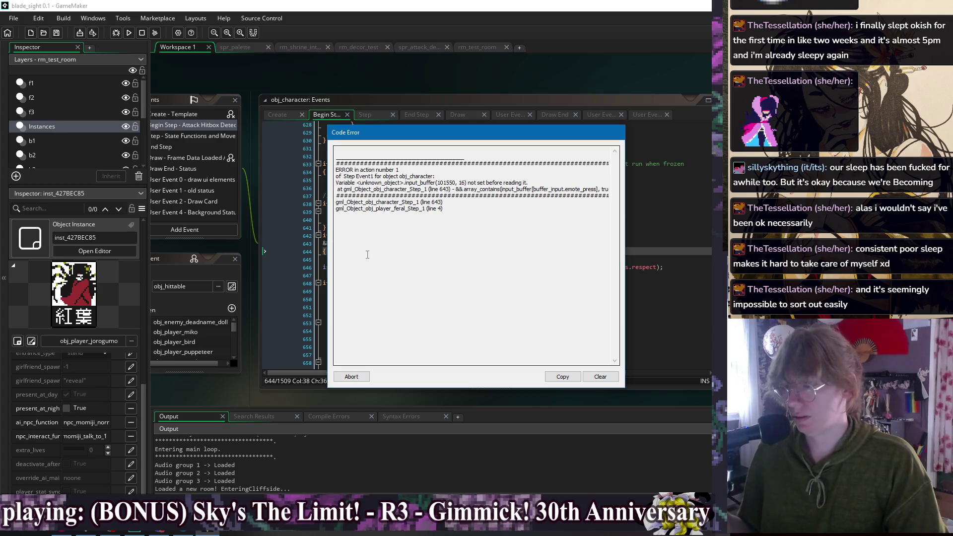
{"action": "left_click", "coordinate": [351, 376]}
{"action": "left_click", "coordinate": [411, 243]}
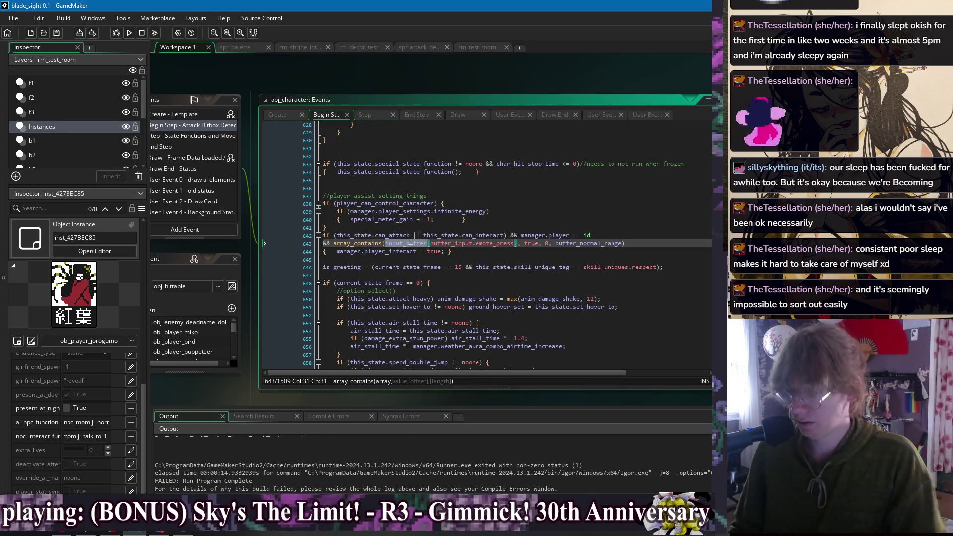
- Replace input_buffer with my_buffer on line 643 and run the game again
{"action": "type", "text": "my"}
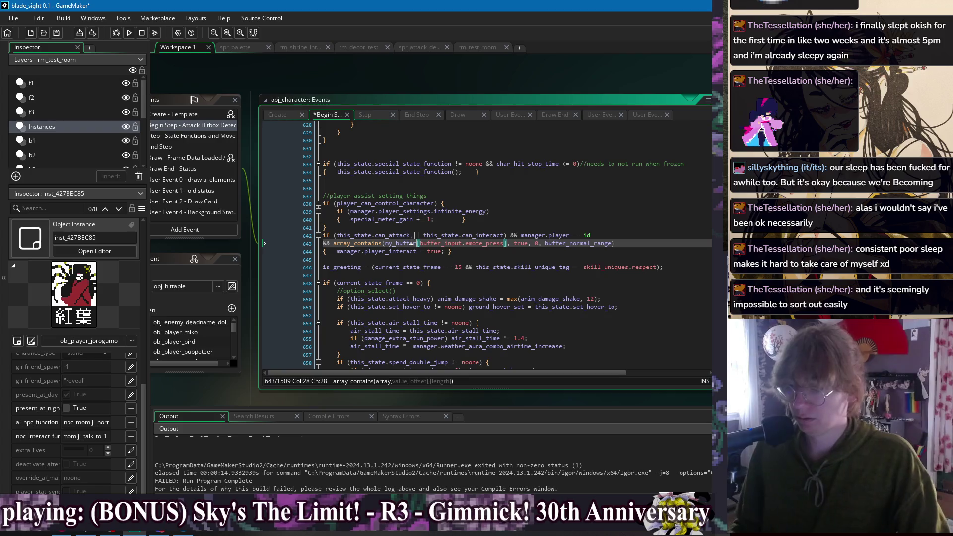
{"action": "left_click", "coordinate": [129, 32]}
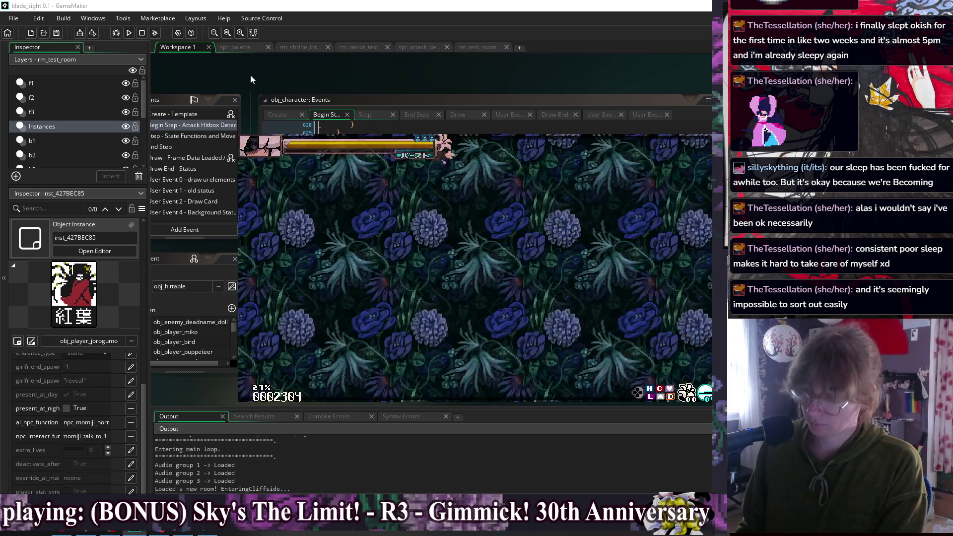
- Talk to the pink-haired NPC, pick replies through her dialogue, walk right, then close the game
{"action": "key", "text": "8"}
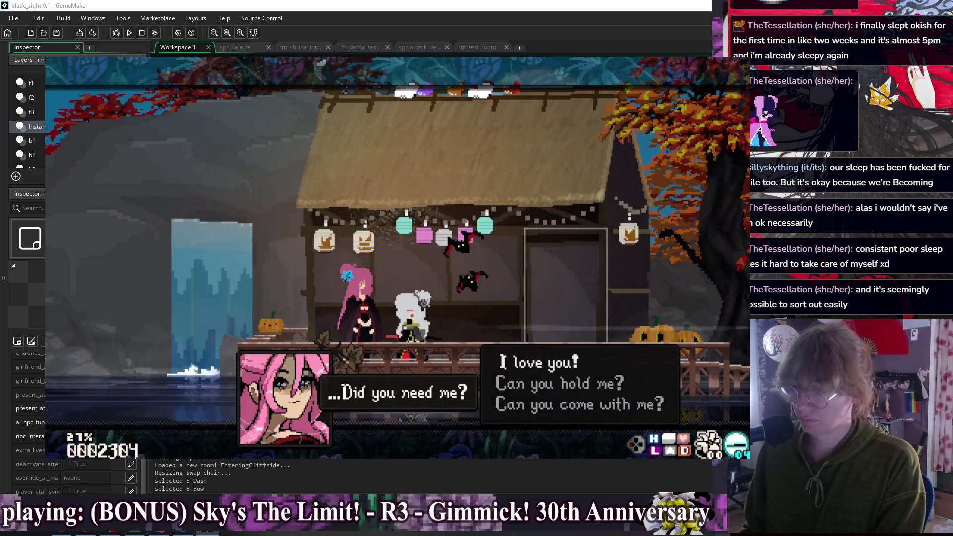
{"action": "key", "text": "9"}
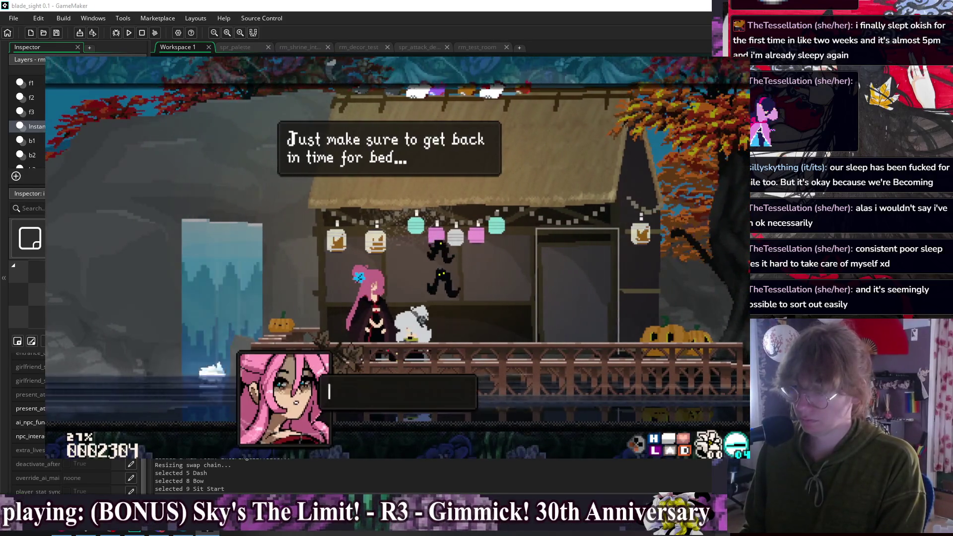
{"action": "key", "text": "Return"}
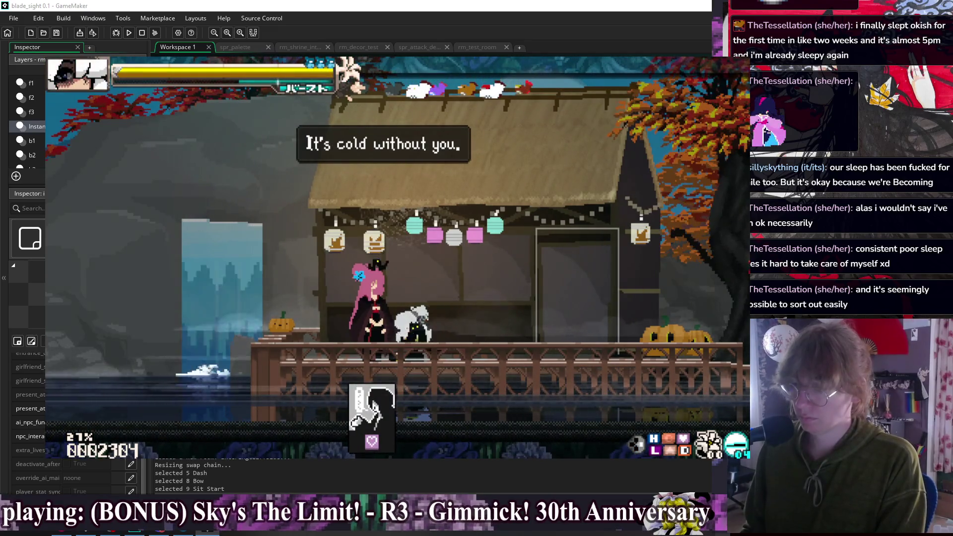
{"action": "key", "text": "9"}
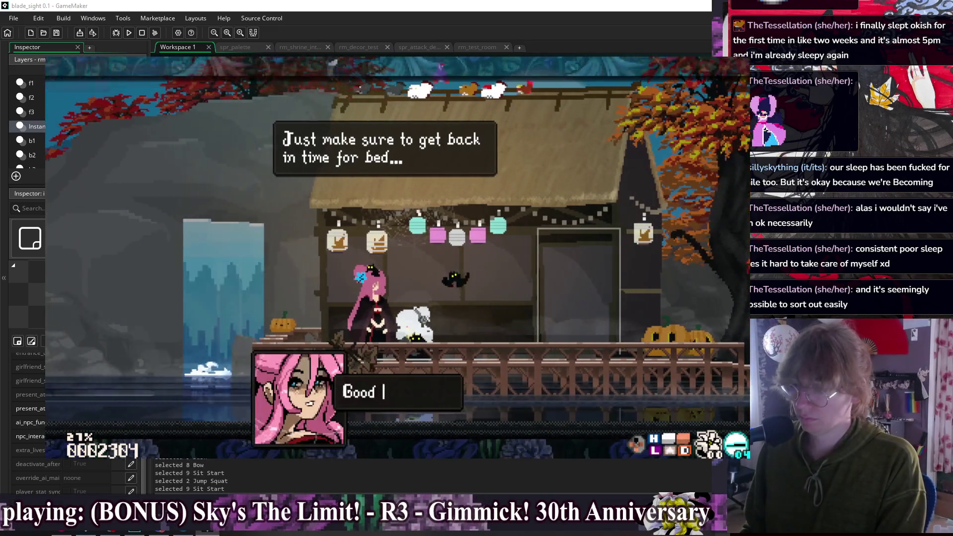
{"action": "key", "text": "Return"}
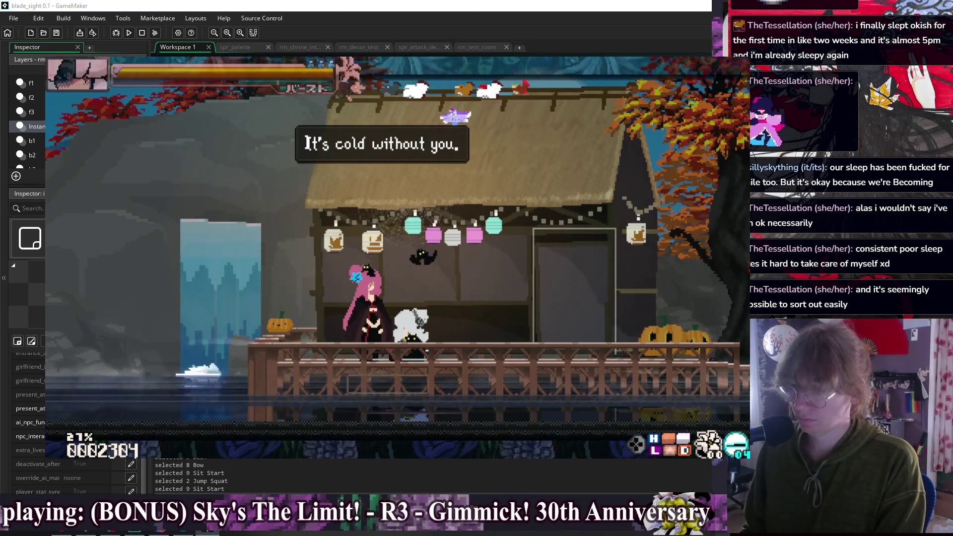
{"action": "key", "text": "Return"}
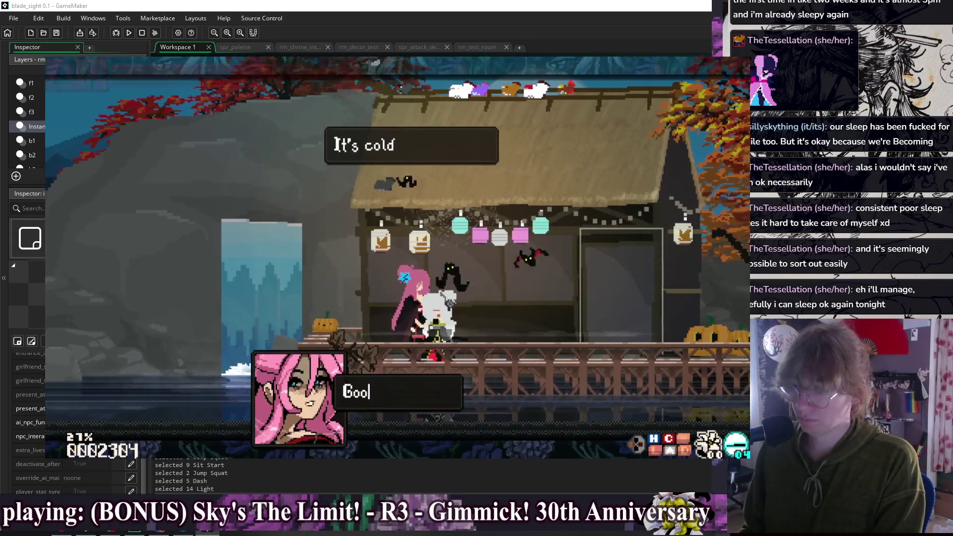
{"action": "key", "text": "Return"}
{"action": "key", "text": "Return"}
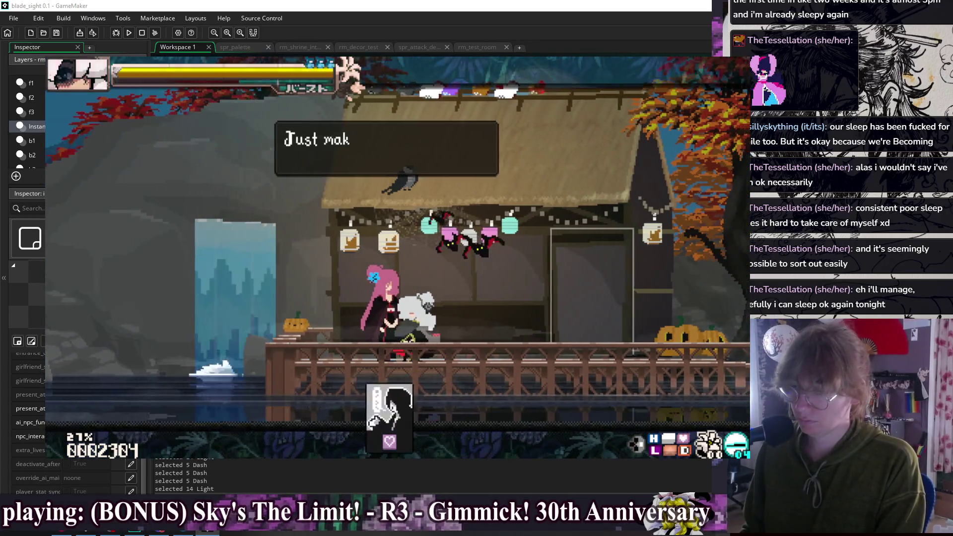
{"action": "key", "text": "Right"}
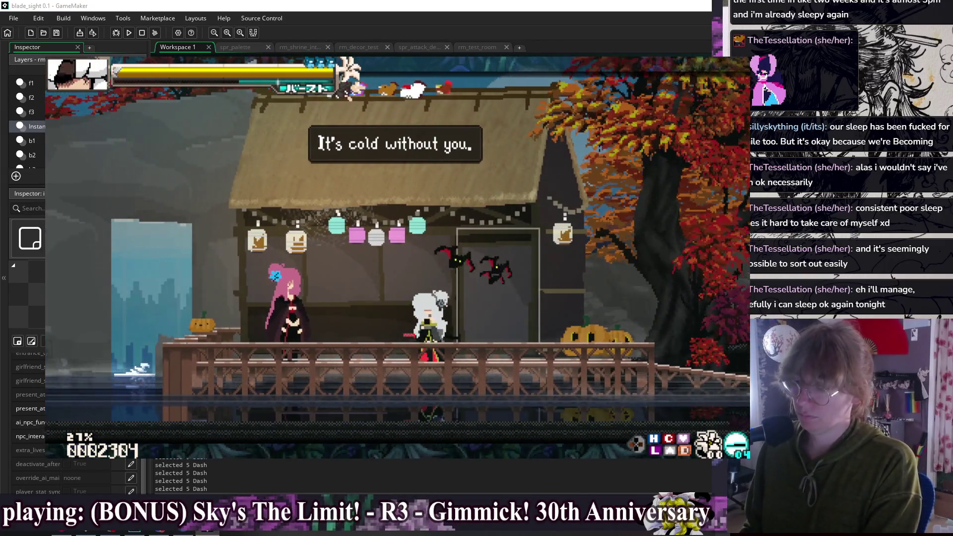
{"action": "key", "text": "Escape"}
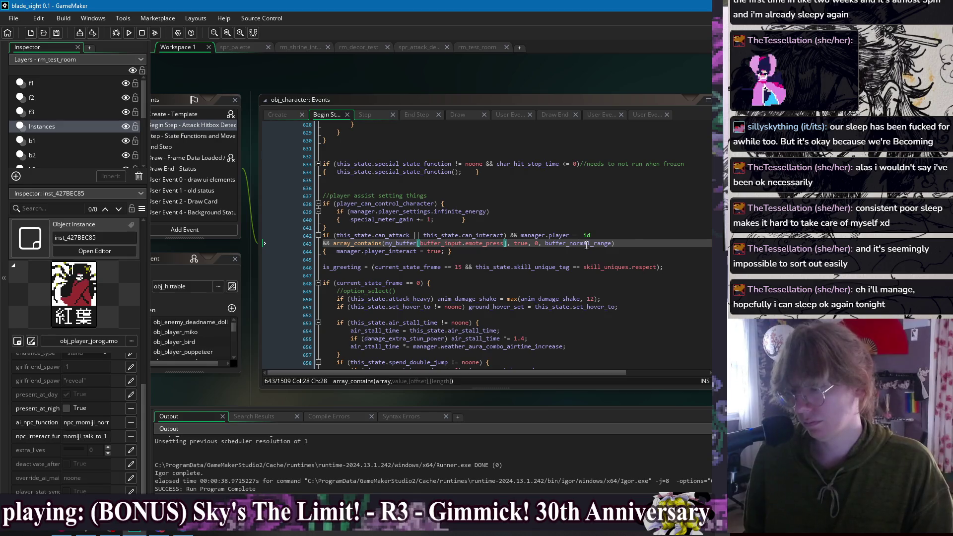
- Add a closing brace after manager.player_interact = true; on line 644
{"action": "left_click", "coordinate": [584, 243]}
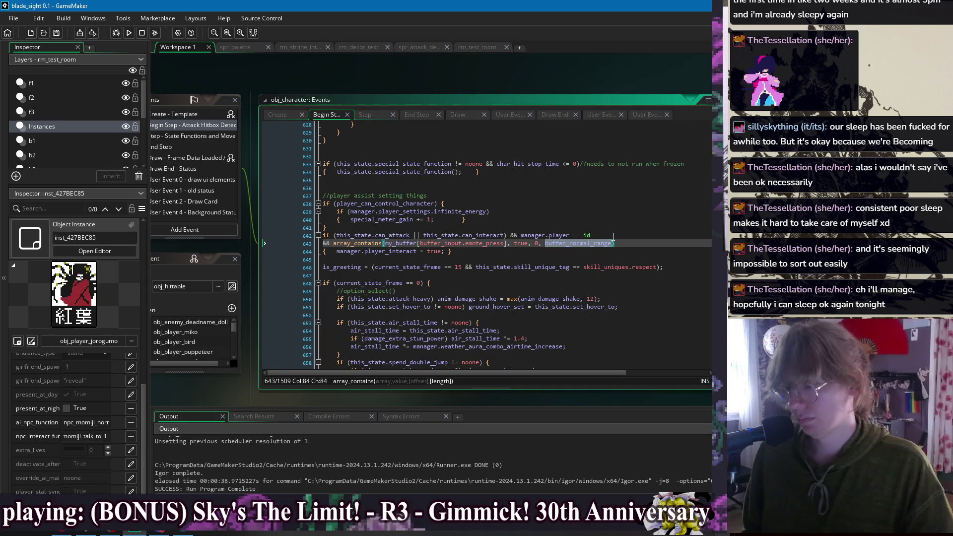
{"action": "left_click", "coordinate": [615, 235]}
{"action": "left_click", "coordinate": [626, 225]}
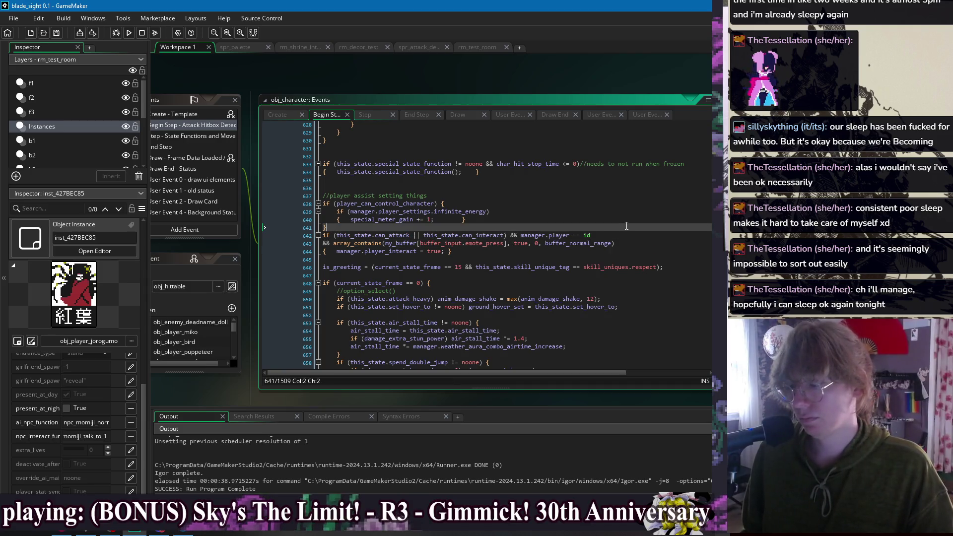
{"action": "left_click", "coordinate": [633, 255]}
{"action": "key", "text": "Up"}
{"action": "key", "text": "Up"}
{"action": "key", "text": "Down"}
{"action": "key", "text": "Down"}
{"action": "left_click", "coordinate": [628, 258]}
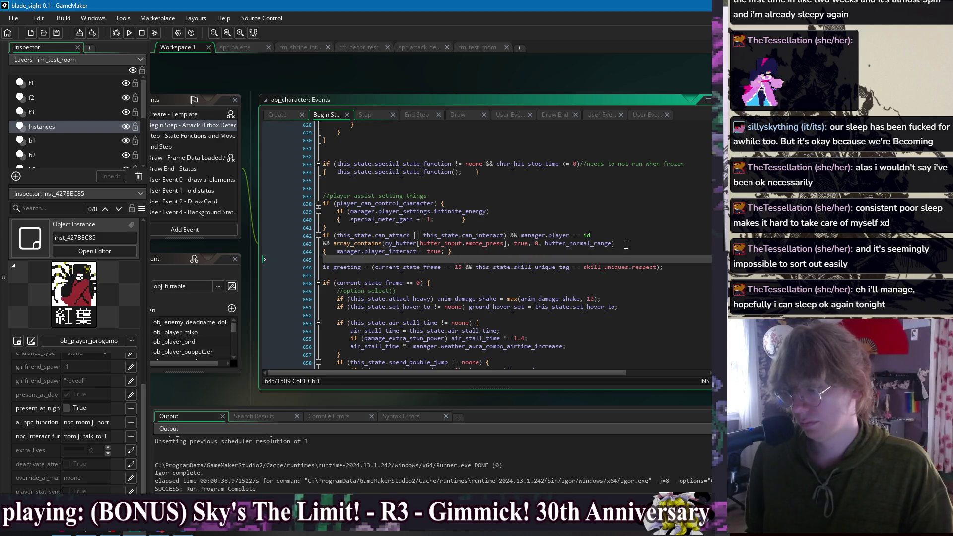
{"action": "left_click", "coordinate": [449, 252]}
{"action": "key", "text": "Tab"}
{"action": "type", "text": "}"}
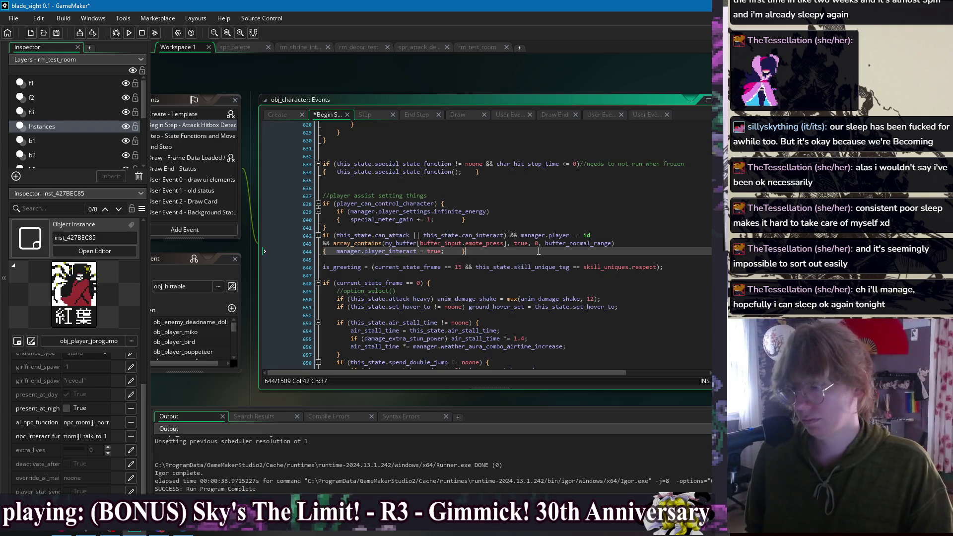
{"action": "left_click", "coordinate": [520, 255]}
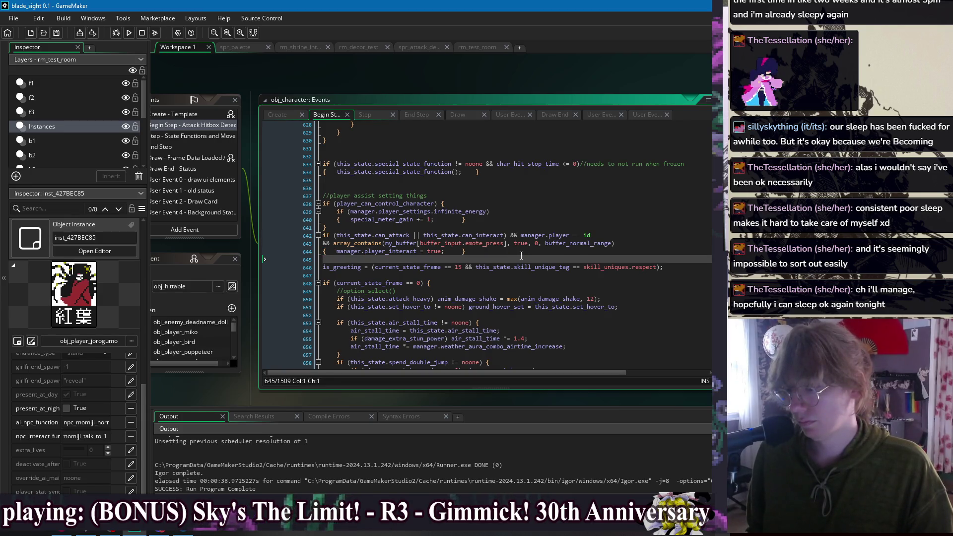
- Scroll to the top of the code to review freeze_buffer_extension and the buffer ranges
{"action": "double_click", "coordinate": [588, 244]}
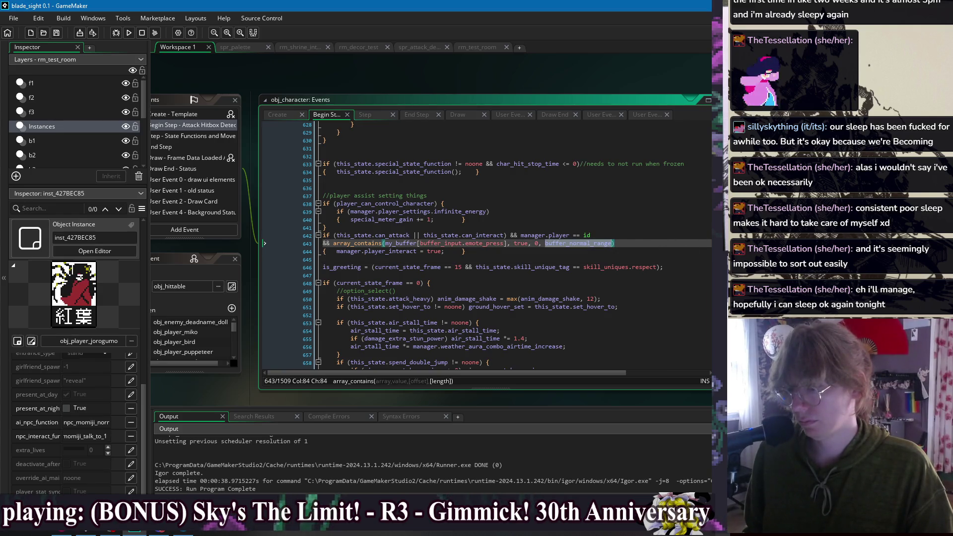
{"action": "scroll", "coordinate": [487, 243], "scroll_direction": "up", "scroll_amount": 20}
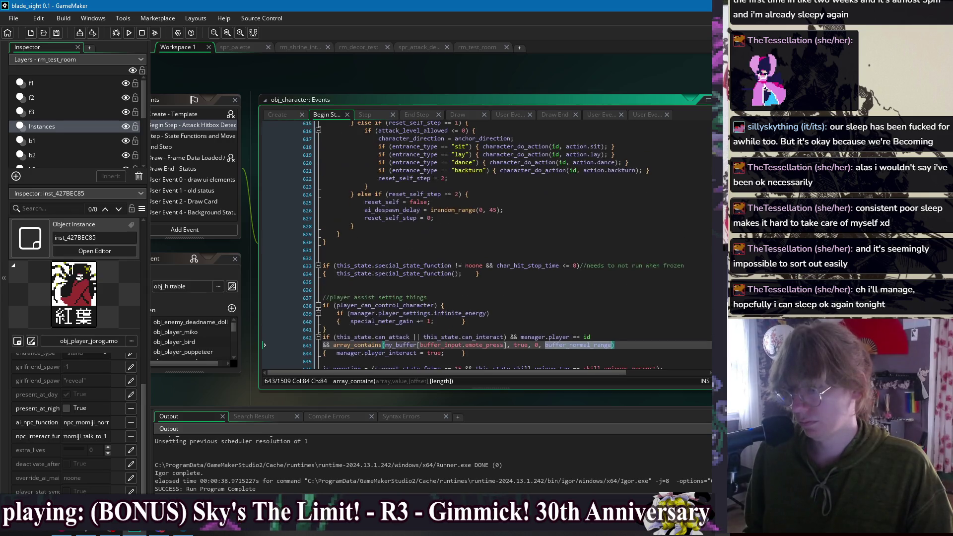
{"action": "scroll", "coordinate": [486, 243], "scroll_direction": "up", "scroll_amount": 20}
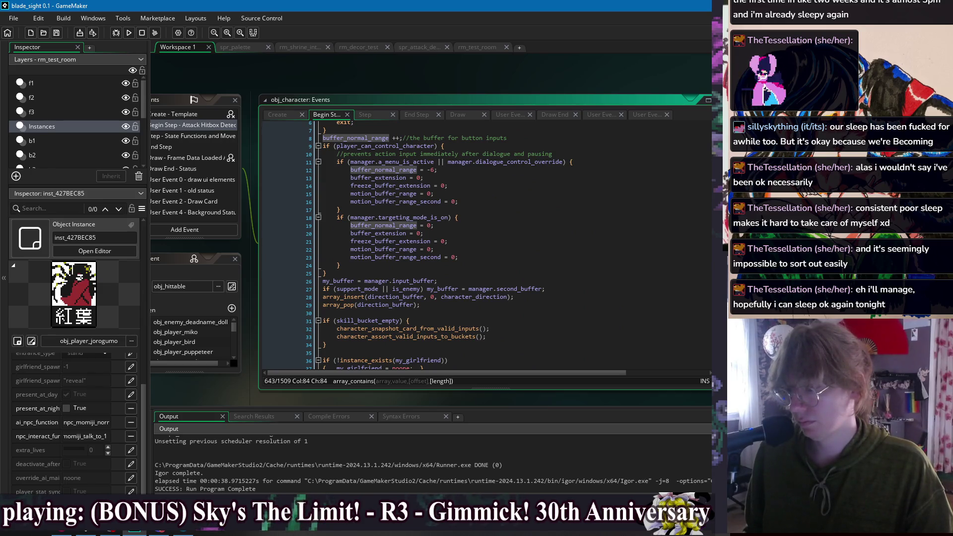
{"action": "scroll", "coordinate": [486, 243], "scroll_direction": "up", "scroll_amount": 2}
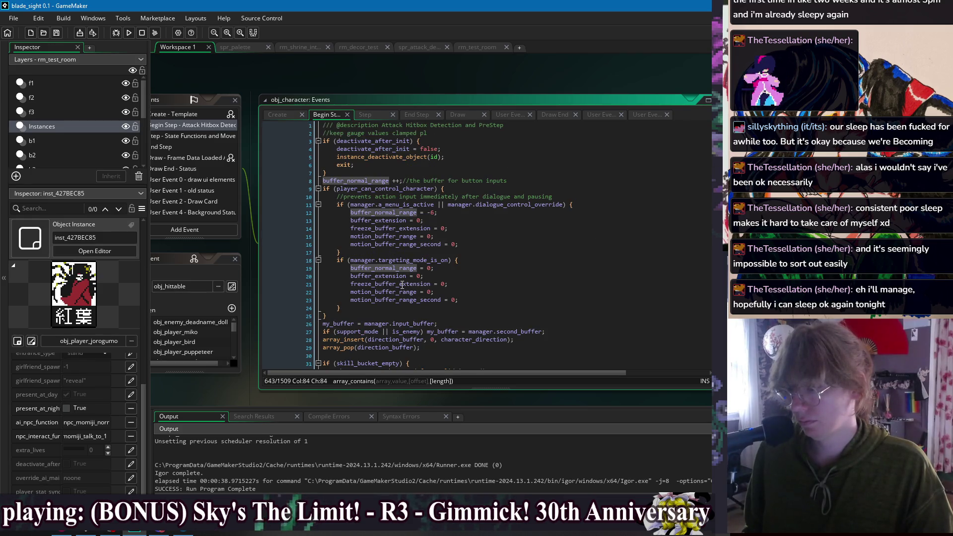
{"action": "double_click", "coordinate": [387, 285]}
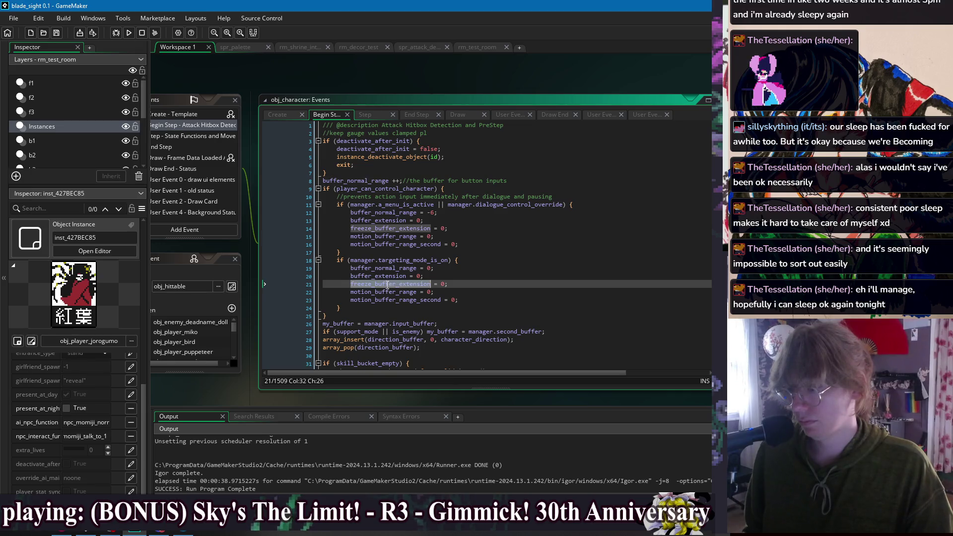
- Search the code for buffer_extension and step through its occurrences
{"action": "double_click", "coordinate": [402, 277]}
{"action": "key", "text": "ctrl+f"}
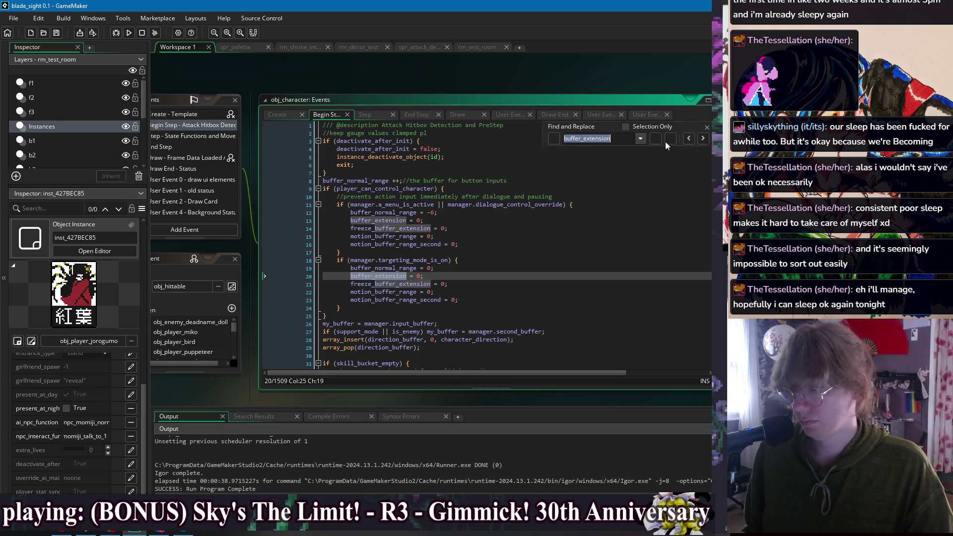
{"action": "left_click", "coordinate": [707, 141]}
{"action": "left_click", "coordinate": [707, 140]}
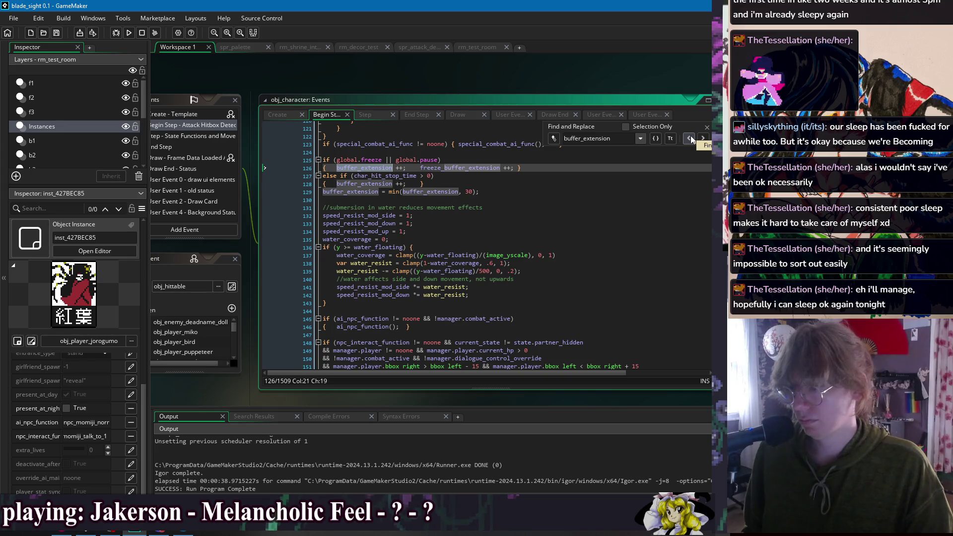
{"action": "left_click", "coordinate": [690, 139]}
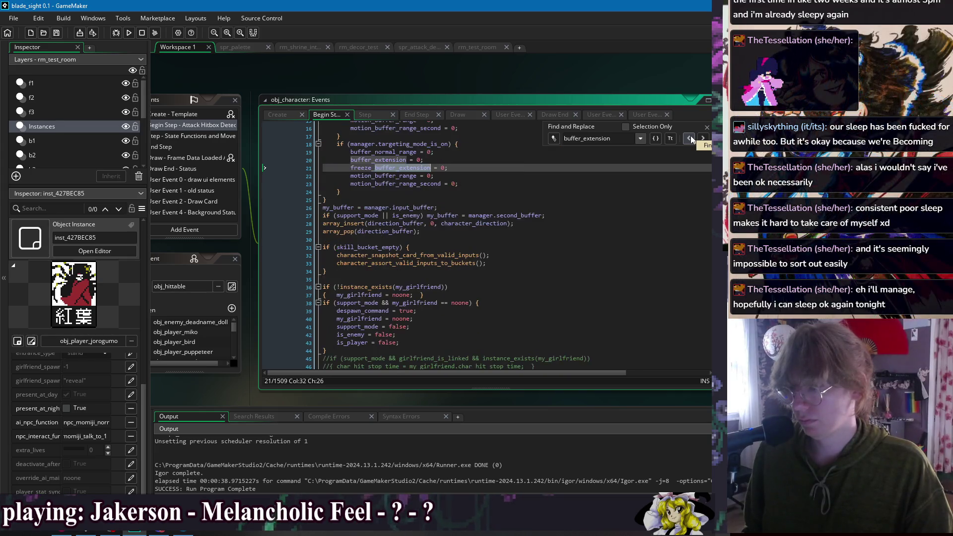
{"action": "left_click", "coordinate": [385, 160]}
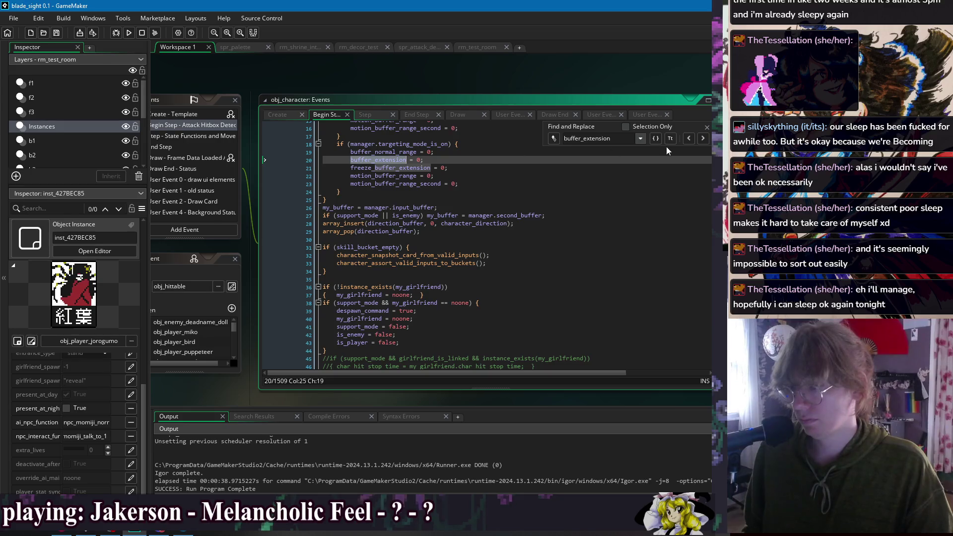
{"action": "left_click", "coordinate": [693, 142]}
{"action": "left_click", "coordinate": [693, 141]}
{"action": "left_click", "coordinate": [693, 141]}
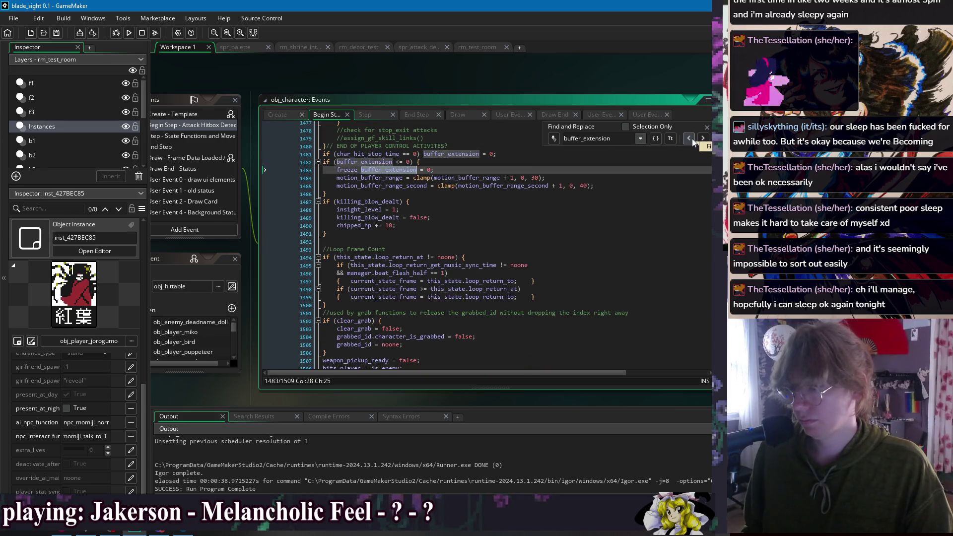
{"action": "left_click", "coordinate": [707, 129]}
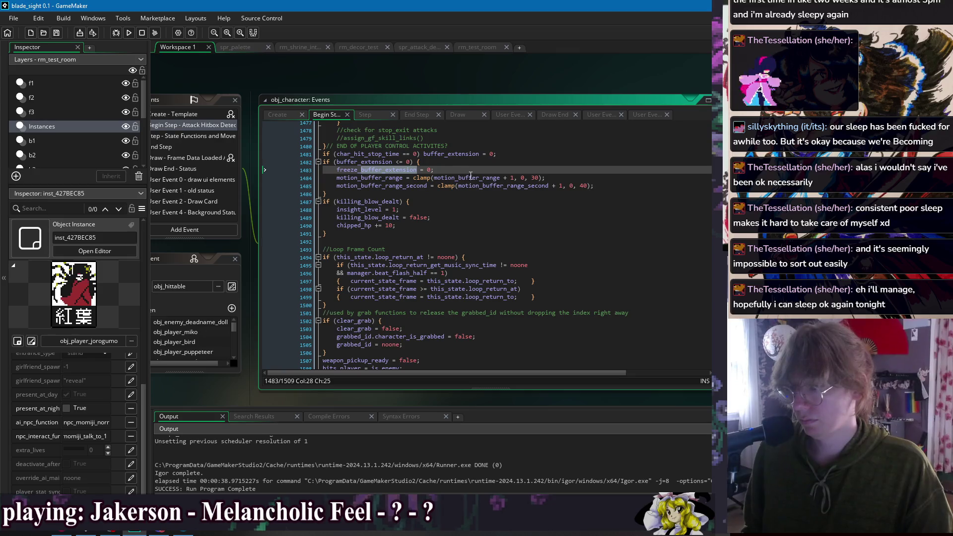
{"action": "scroll", "coordinate": [516, 199], "scroll_direction": "up", "scroll_amount": 2}
- Search for player_in, then select buffer_normal_range on line 643
{"action": "left_click", "coordinate": [636, 227]}
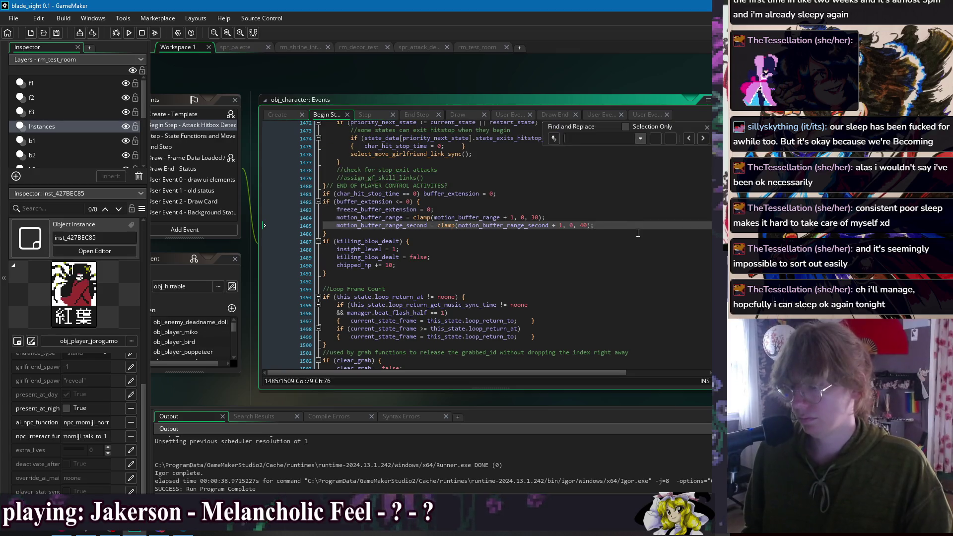
{"action": "key", "text": "ctrl+f"}
{"action": "type", "text": "player_in"}
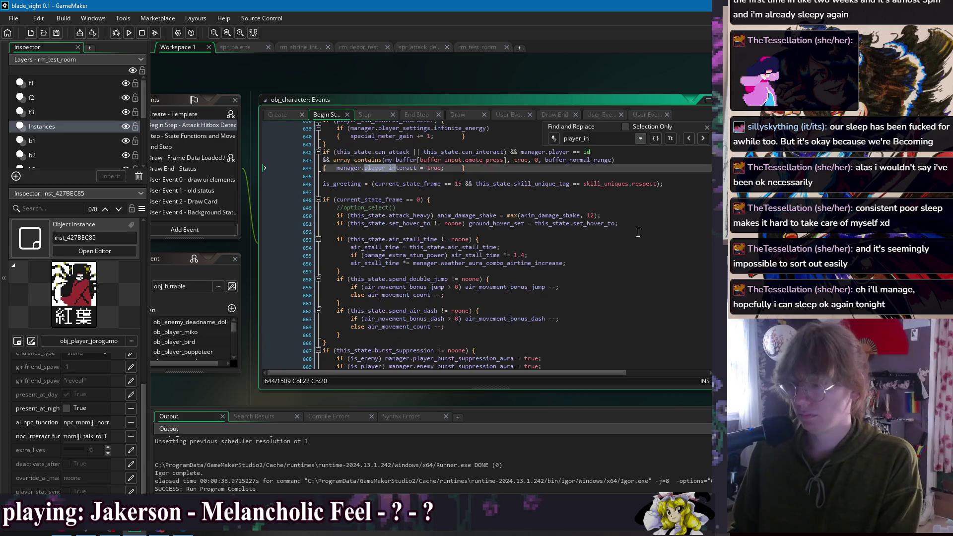
{"action": "left_click", "coordinate": [707, 128]}
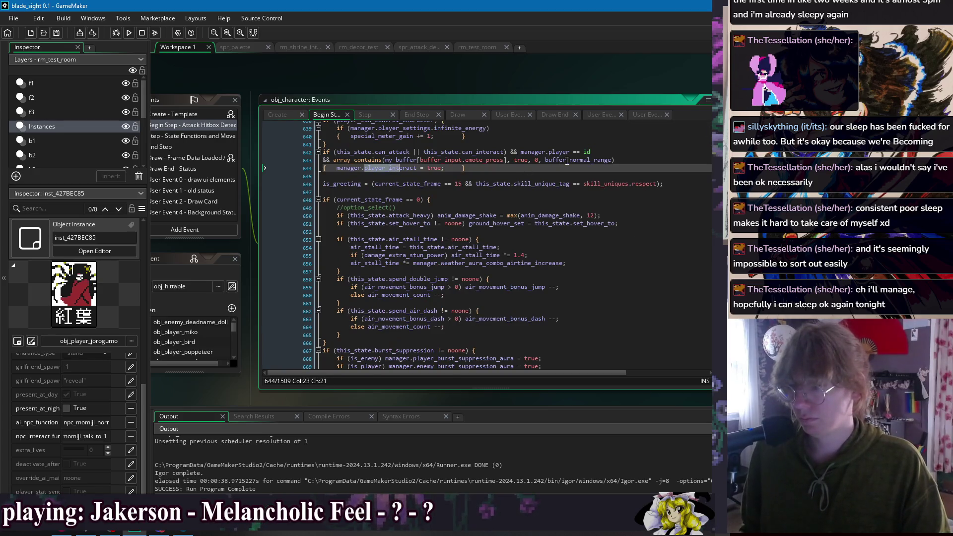
{"action": "double_click", "coordinate": [584, 163]}
- Replace the range with buffer_extension, then run the game, move left, try actions, and close it
{"action": "type", "text": "buffer_extension"}
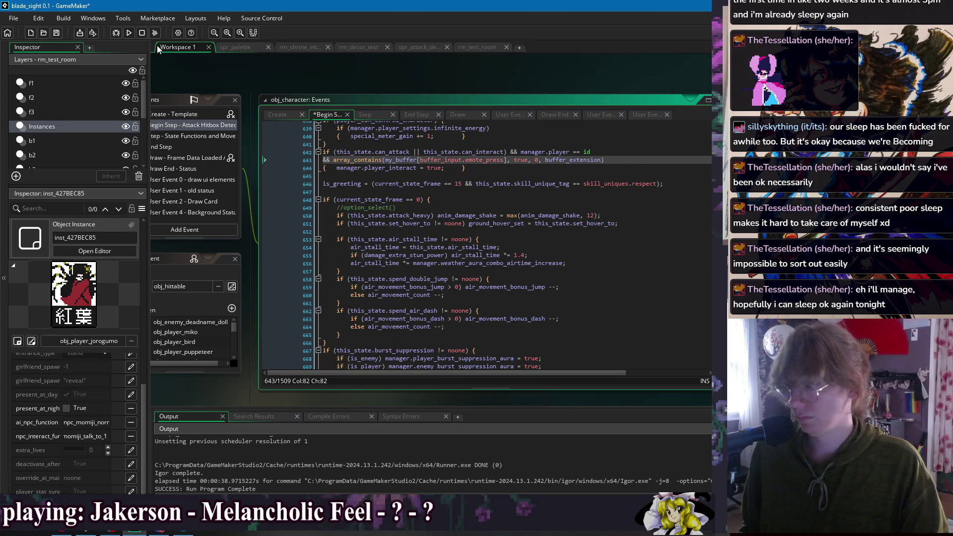
{"action": "key", "text": "F5"}
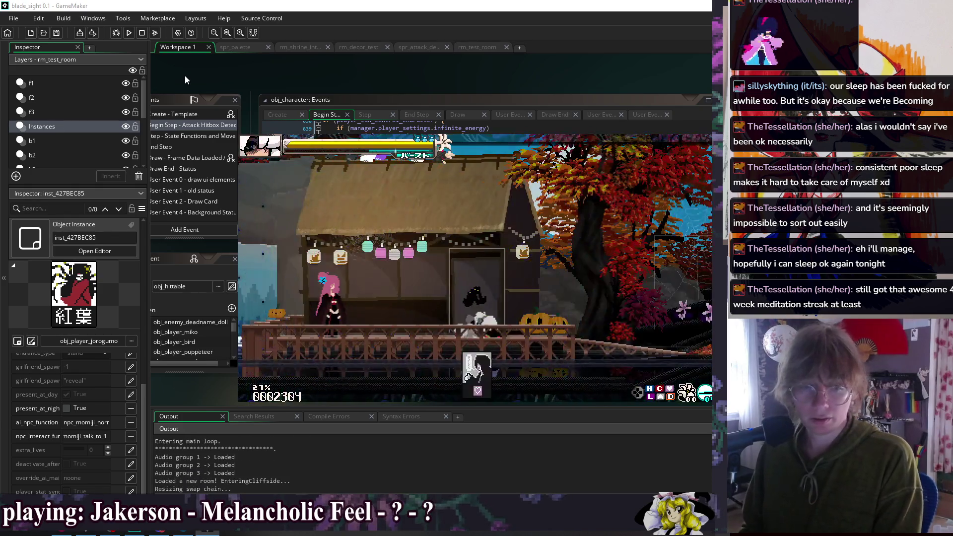
{"action": "key", "text": "Left"}
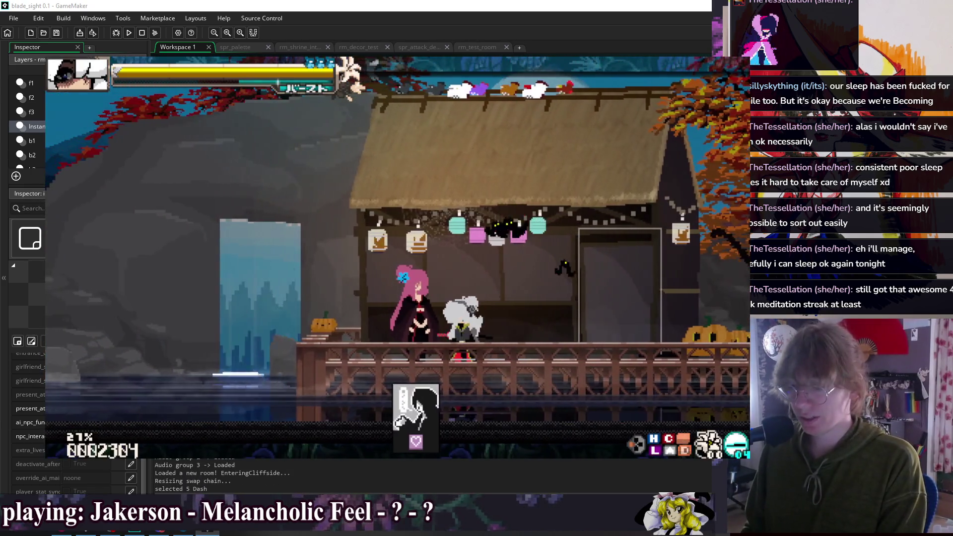
{"action": "key", "text": "8"}
{"action": "key", "text": "8"}
{"action": "key", "text": "8"}
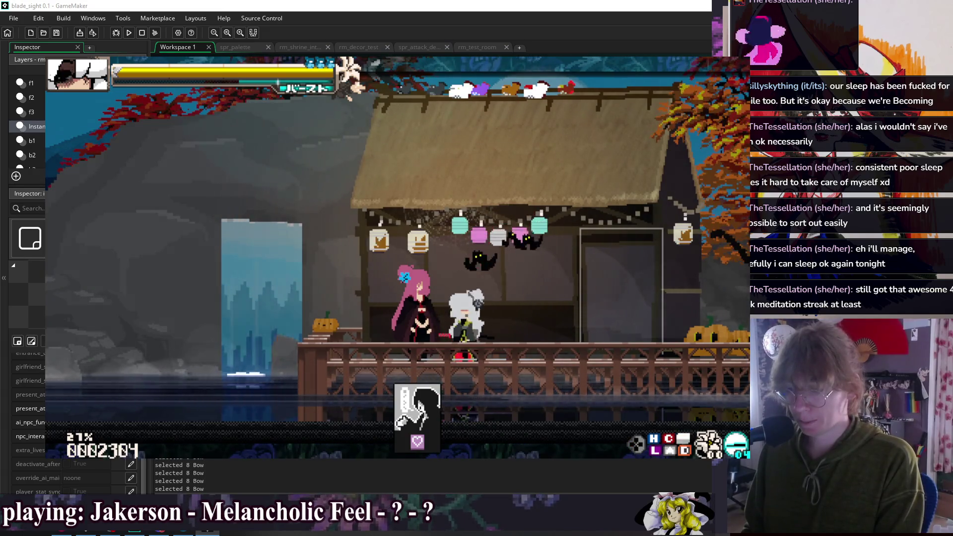
{"action": "key", "text": "Escape"}
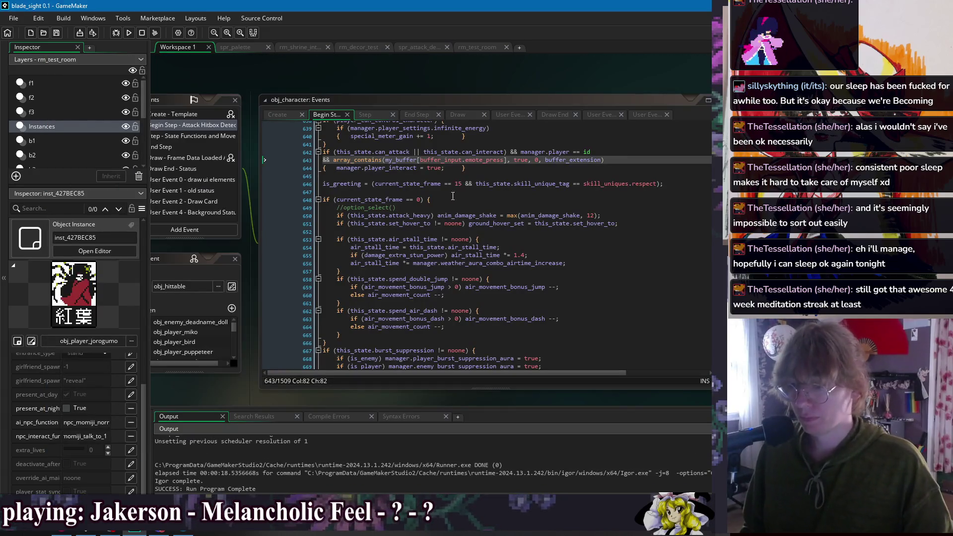
- Insert 1 before buffer_extension on line 643 and rebuild the game
{"action": "left_click", "coordinate": [547, 160]}
{"action": "type", "text": "1+"}
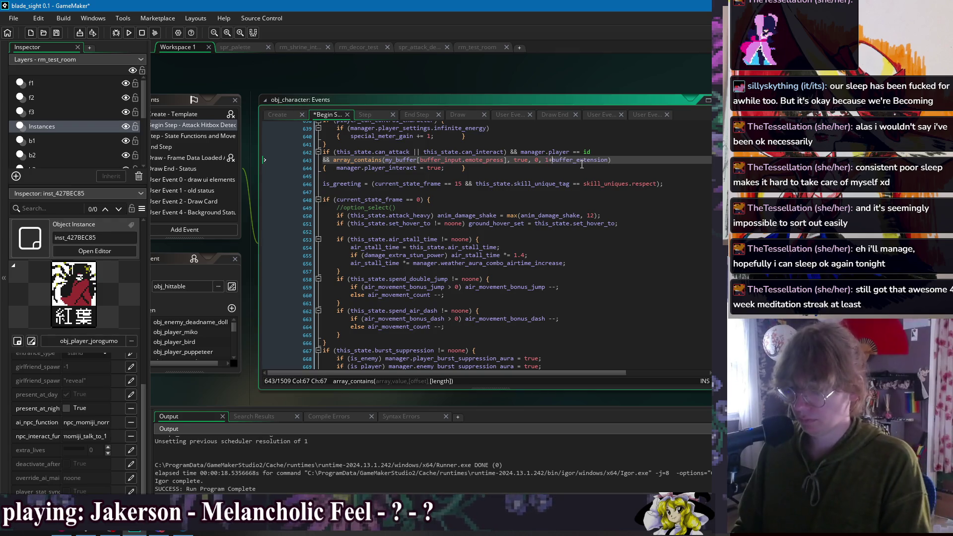
{"action": "left_click", "coordinate": [128, 32]}
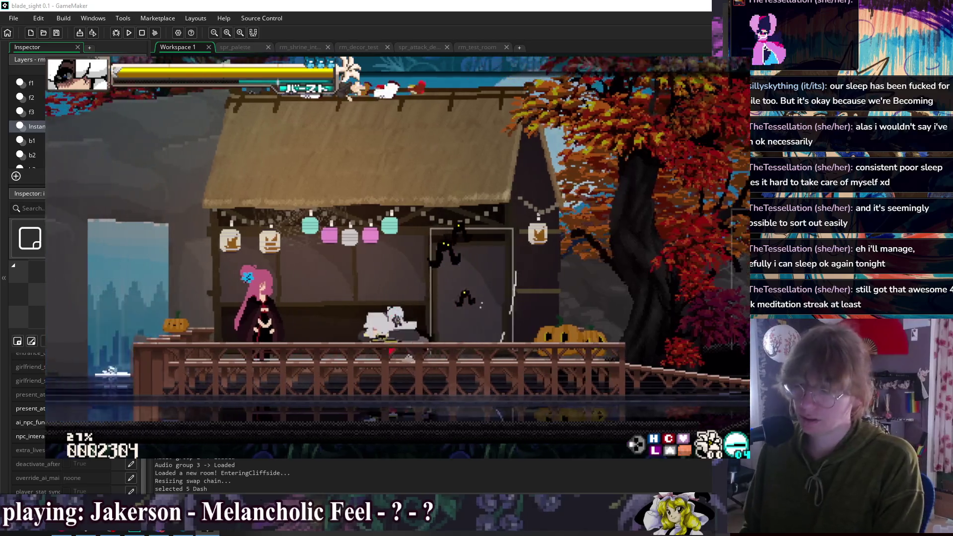
- Walk to the pink-haired NPC, start a conversation, choose a reply, and advance her bedtime dialogue
{"action": "key", "text": "Right"}
{"action": "key", "text": "z"}
{"action": "key", "text": "z"}
{"action": "key", "text": "z"}
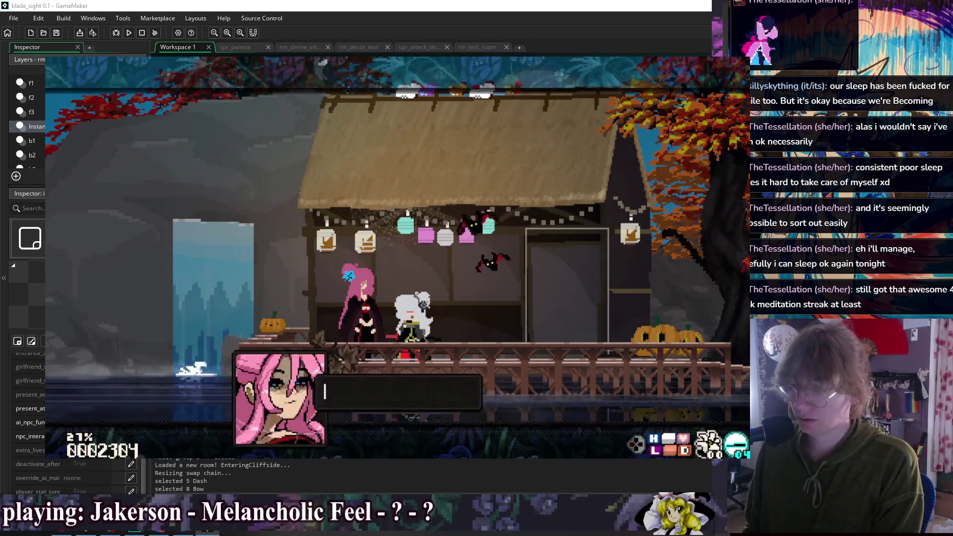
{"action": "key", "text": "z"}
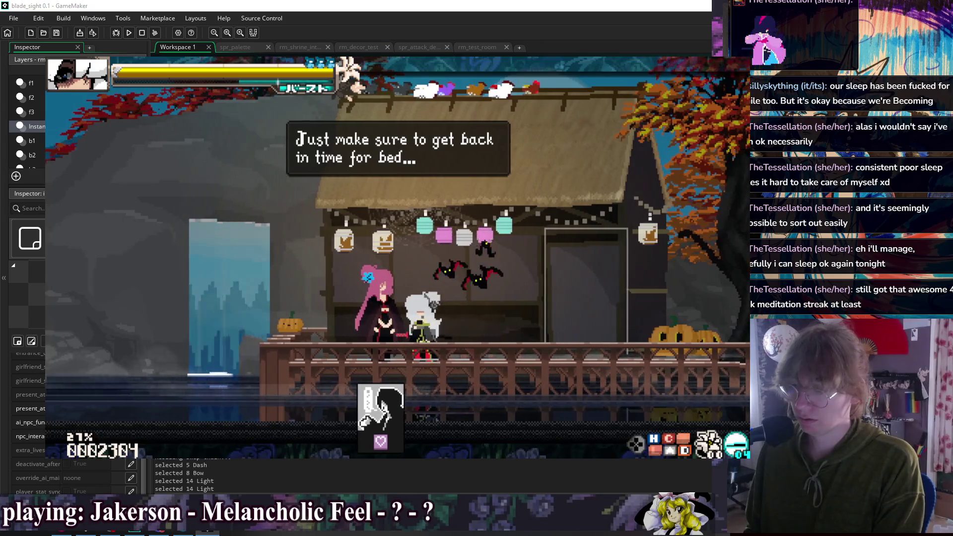
{"action": "key", "text": "z"}
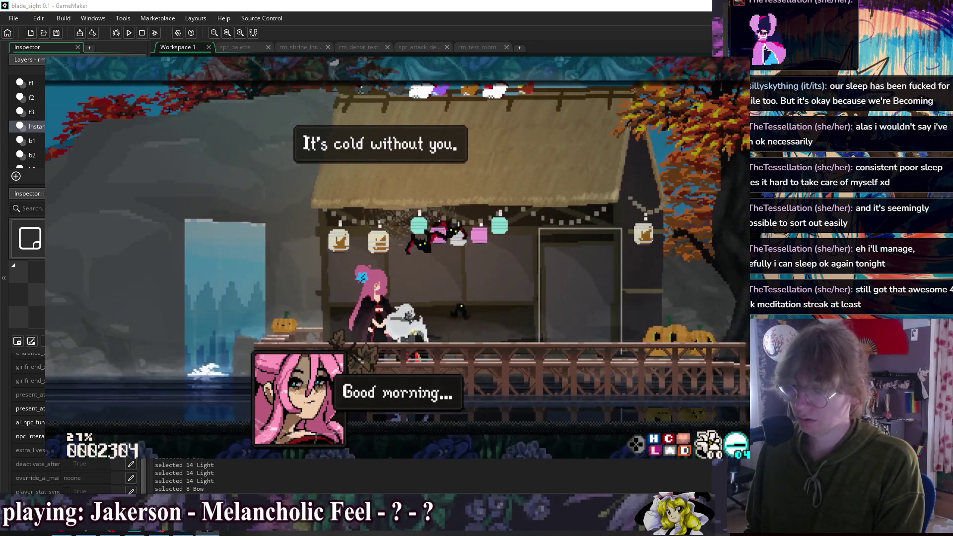
{"action": "key", "text": "z"}
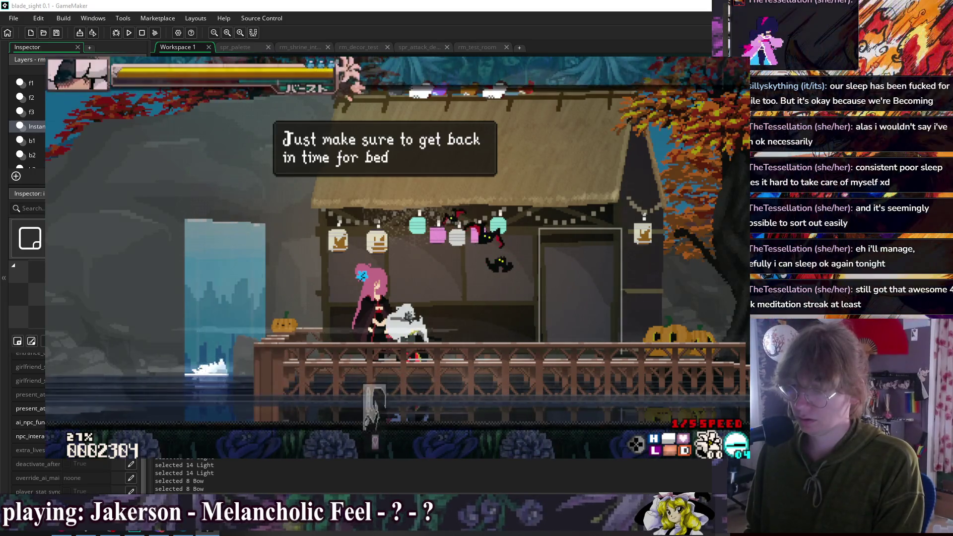
{"action": "key", "text": "z"}
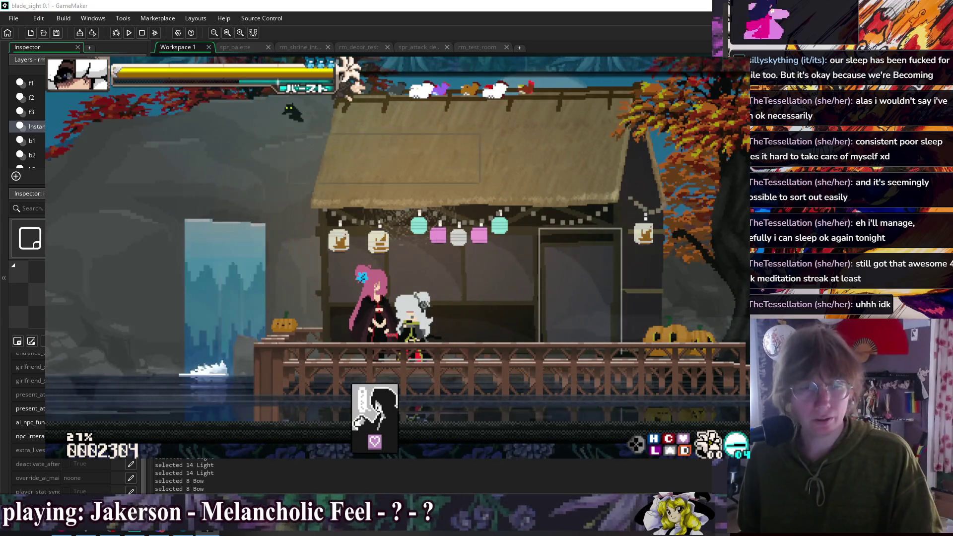
{"action": "key", "text": "z"}
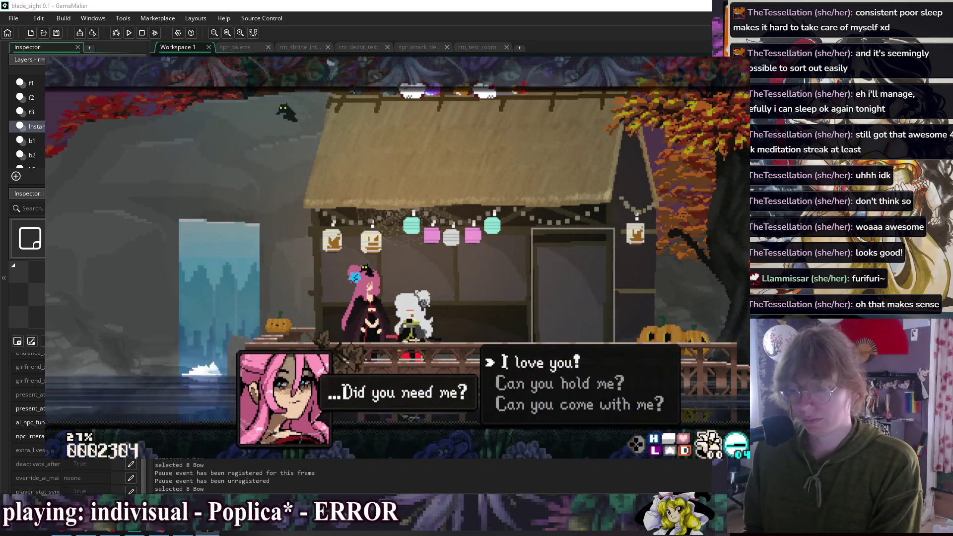
- Dash right and back to the NPC, attack and sit beside her, then close the game
{"action": "key", "text": "Right"}
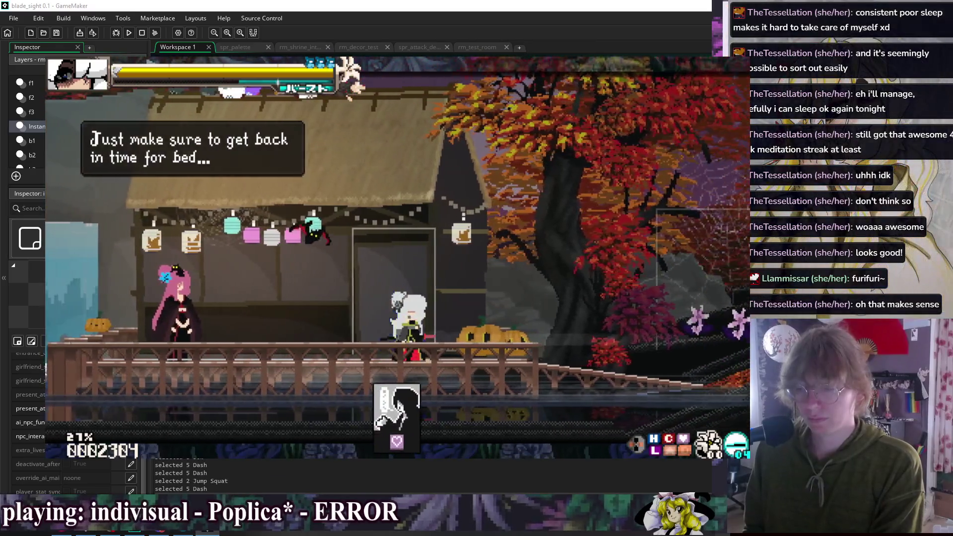
{"action": "key", "text": "Left"}
{"action": "key", "text": "Left"}
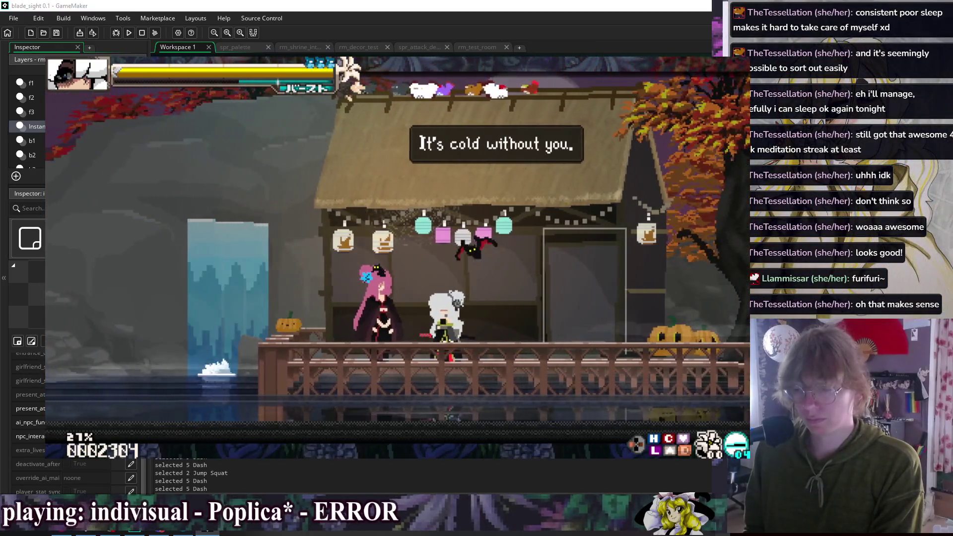
{"action": "key", "text": "Left"}
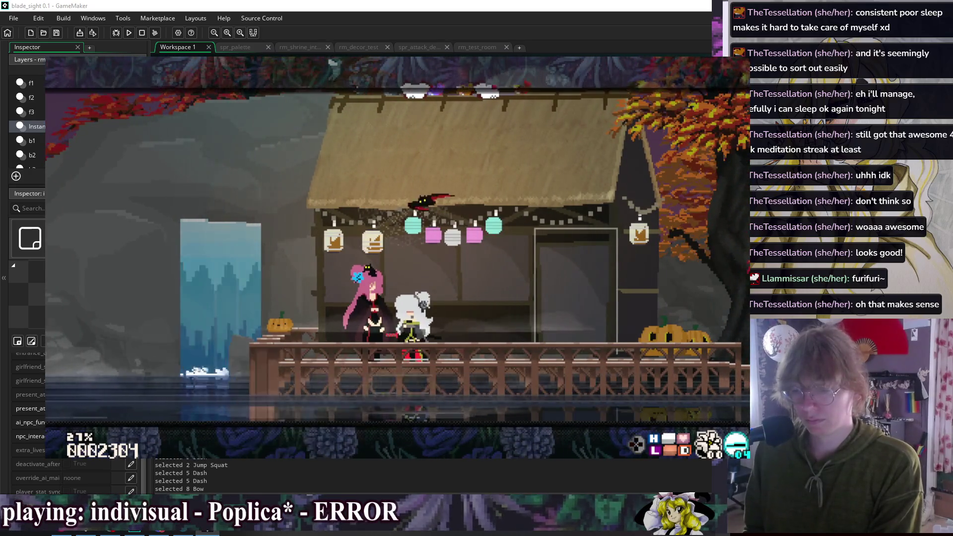
{"action": "key", "text": "c"}
{"action": "key", "text": "Down"}
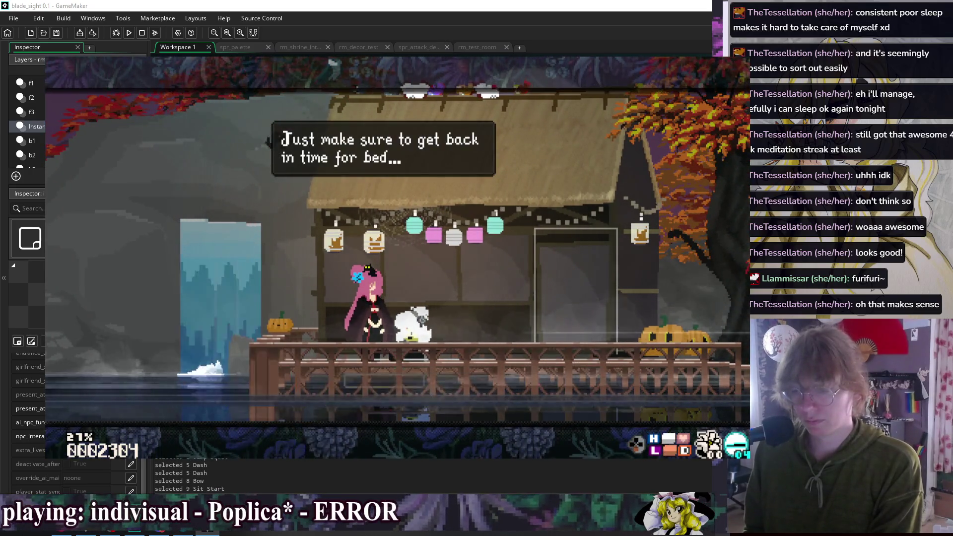
{"action": "key", "text": "Escape"}
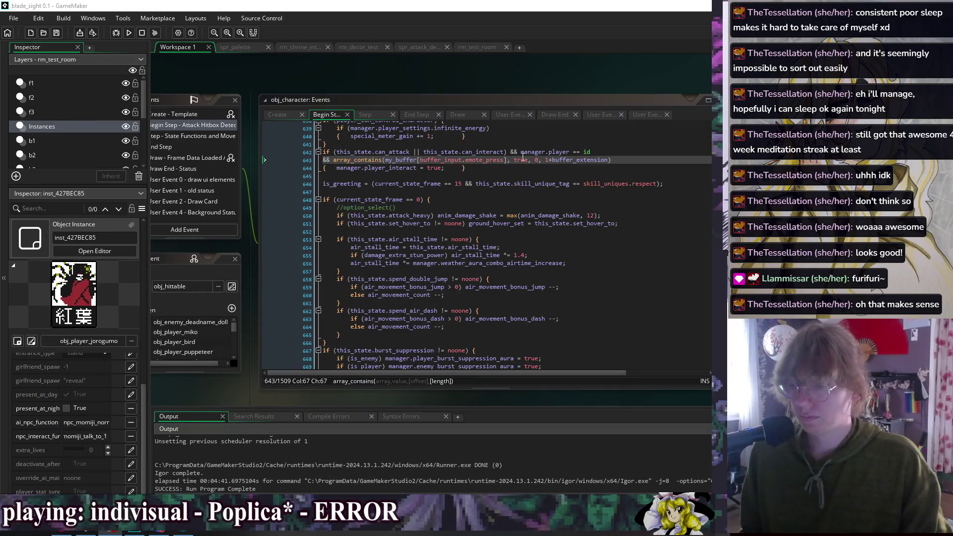
- Review the interact condition on lines 642–644, selecting the array_contains check on line 643
{"action": "left_click", "coordinate": [622, 164]}
{"action": "left_click", "coordinate": [621, 156]}
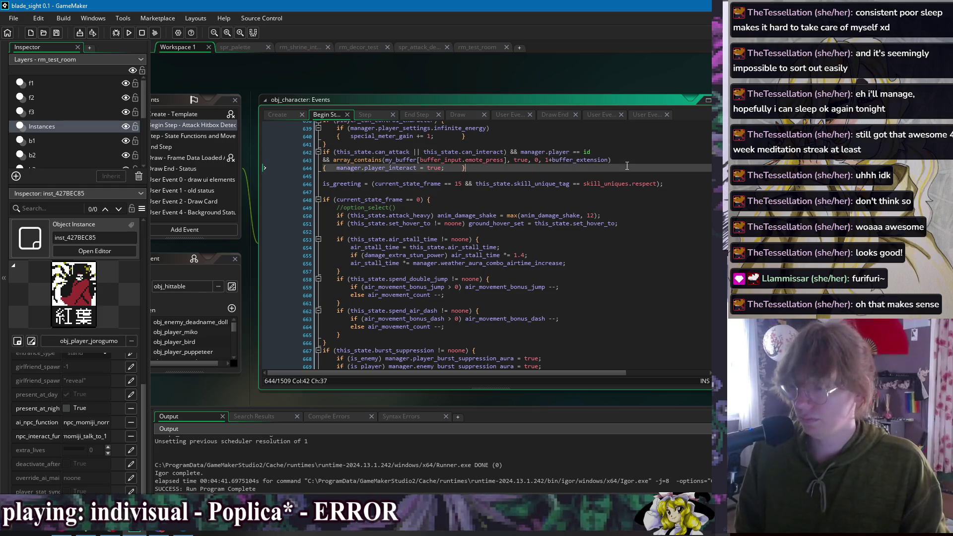
{"action": "left_click", "coordinate": [481, 169]}
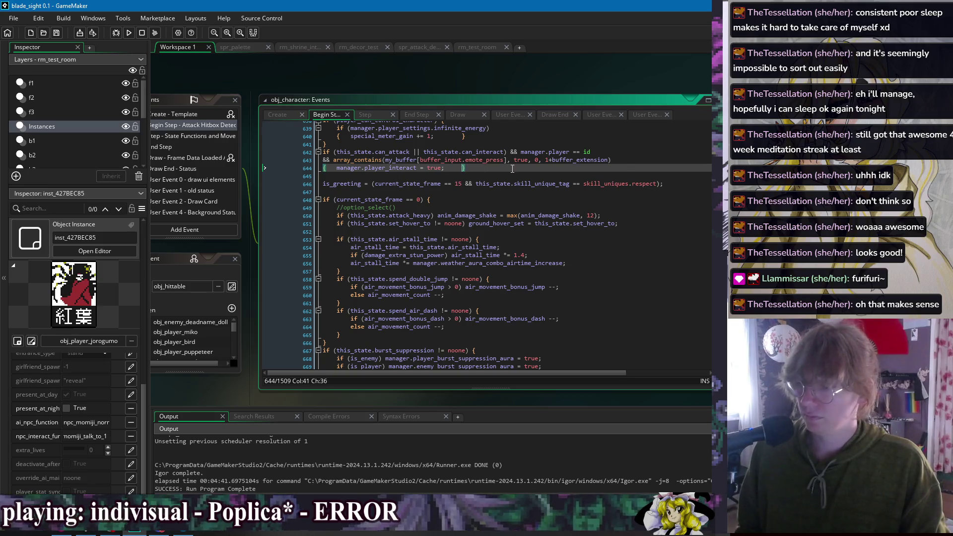
{"action": "left_click", "coordinate": [620, 160]}
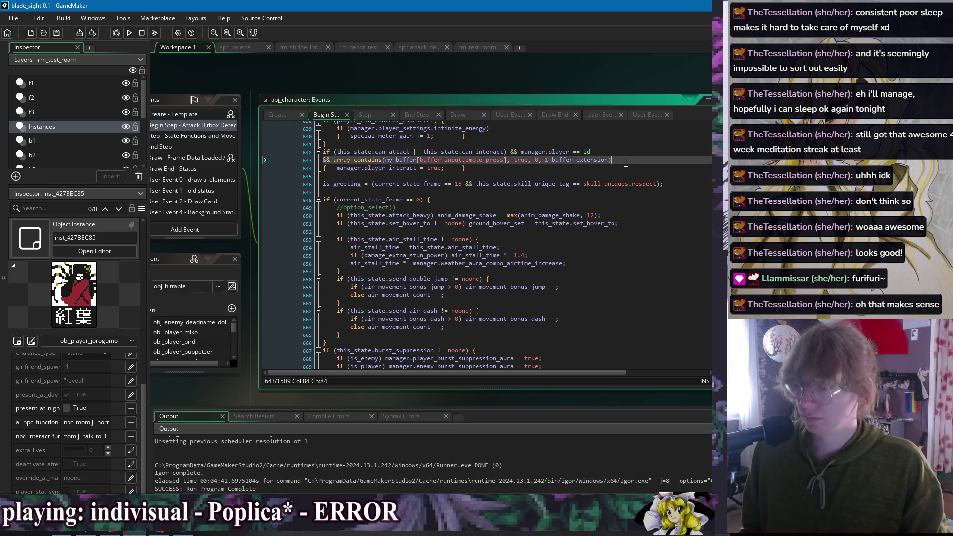
{"action": "left_click", "coordinate": [610, 160]}
{"action": "key", "text": "Right"}
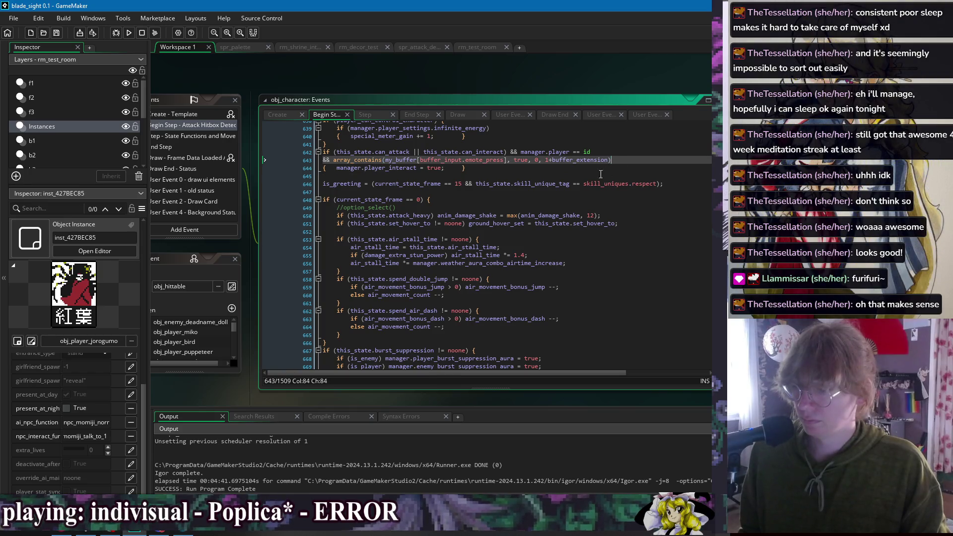
{"action": "left_click_drag", "start_coordinate": [335, 160], "coordinate": [610, 160]}
{"action": "key", "text": "Right"}
{"action": "key", "text": "Down"}
{"action": "key", "text": "Down"}
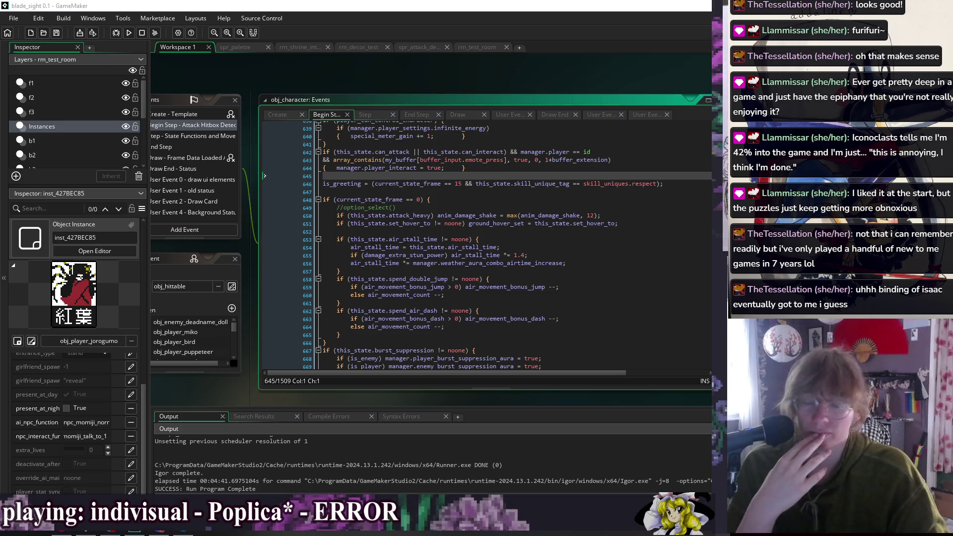
- Delete the commented //option_select() line with Ctrl+D and save the project
{"action": "left_click", "coordinate": [486, 195]}
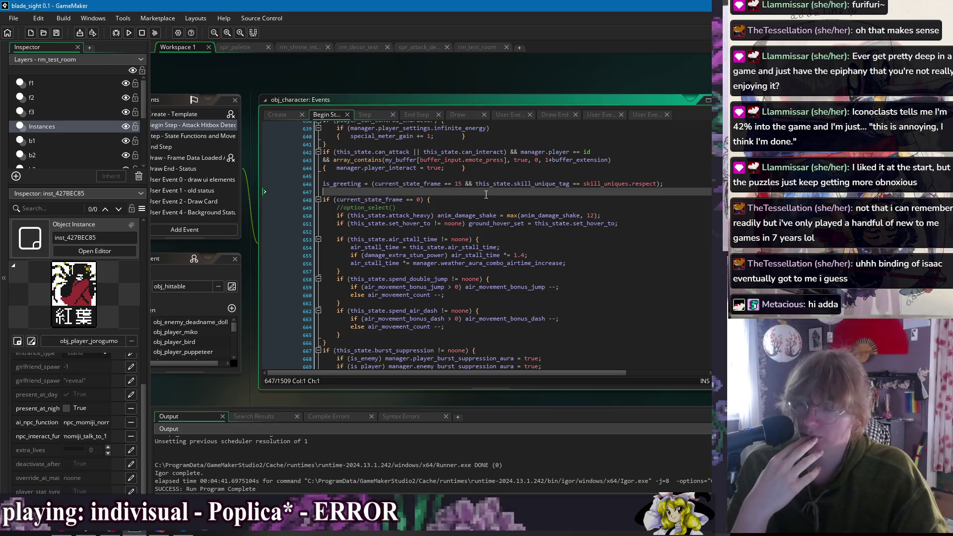
{"action": "left_click", "coordinate": [493, 215]}
{"action": "left_click", "coordinate": [443, 207]}
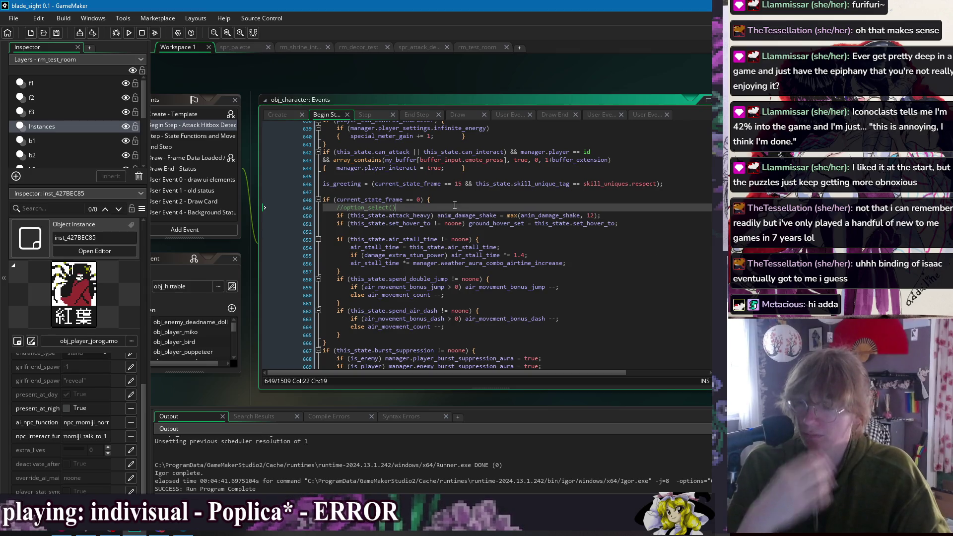
{"action": "key", "text": "ctrl+d"}
{"action": "left_click", "coordinate": [473, 192]}
{"action": "key", "text": "ctrl+s"}
- Look over the nearby Begin Step lines 647–661, ending at the player_interact line 644
{"action": "left_click", "coordinate": [496, 303]}
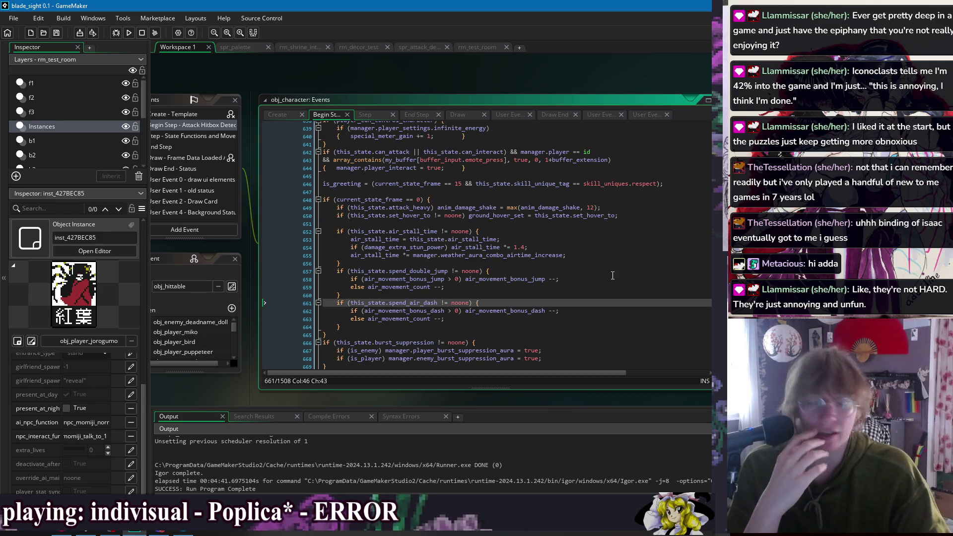
{"action": "left_click", "coordinate": [598, 226]}
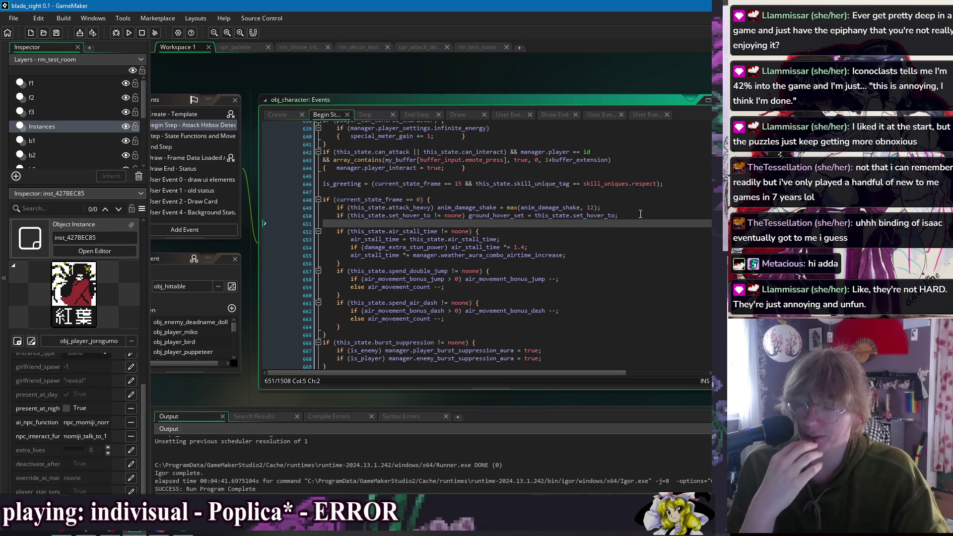
{"action": "left_click", "coordinate": [643, 230]}
{"action": "left_click", "coordinate": [642, 240]}
{"action": "left_click", "coordinate": [596, 287]}
{"action": "left_click", "coordinate": [561, 223]}
{"action": "left_click", "coordinate": [560, 206]}
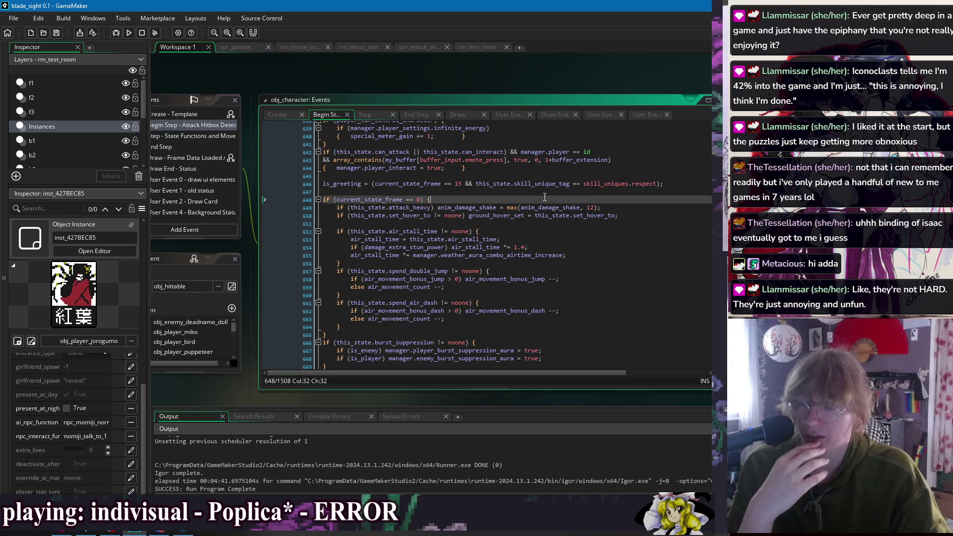
{"action": "left_click", "coordinate": [544, 192]}
{"action": "left_click", "coordinate": [540, 168]}
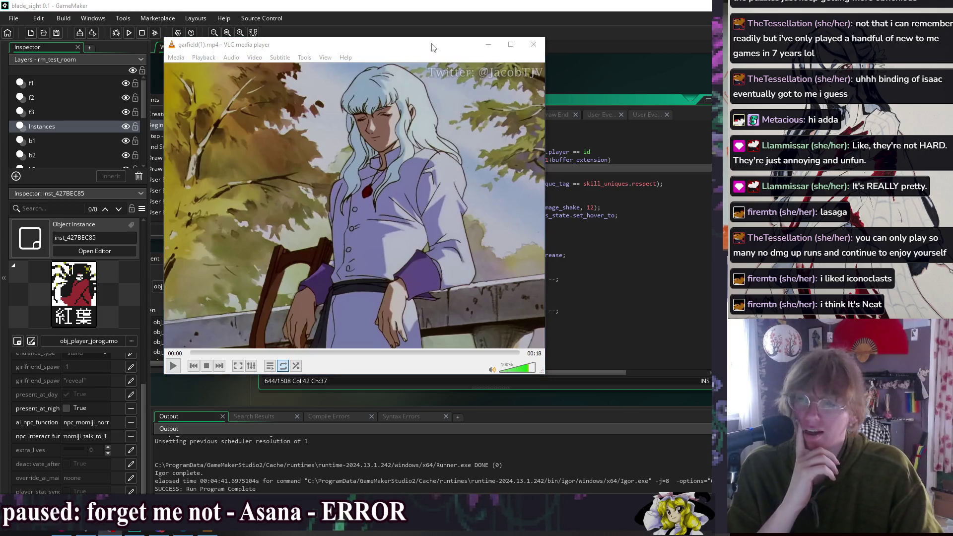
- Move and enlarge the VLC window, raise volume to 125%, play garfield(1).mp4, then close VLC
{"action": "left_click_drag", "start_coordinate": [430, 43], "coordinate": [332, 26]}
{"action": "left_click_drag", "start_coordinate": [445, 357], "coordinate": [489, 379]}
{"action": "left_click", "coordinate": [479, 375]}
{"action": "left_click", "coordinate": [481, 375]}
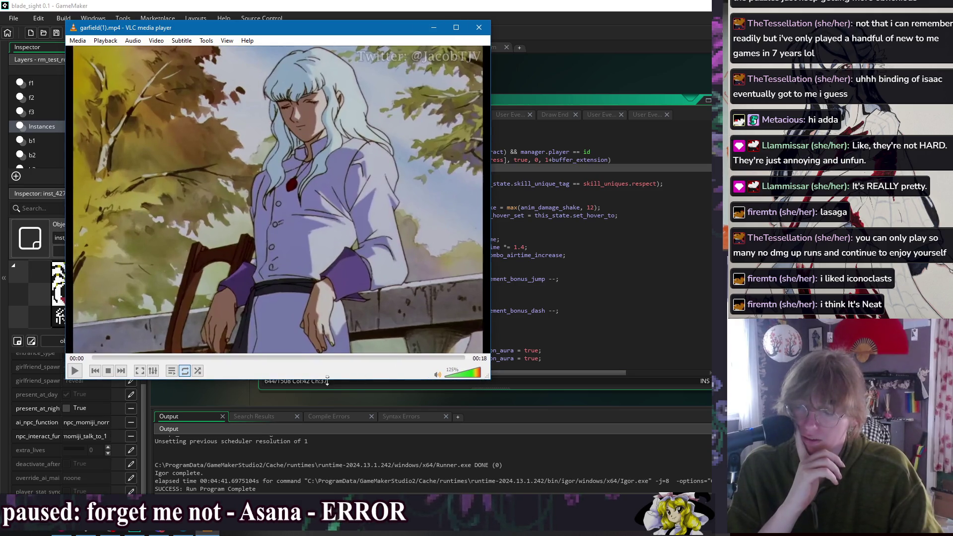
{"action": "left_click", "coordinate": [75, 370]}
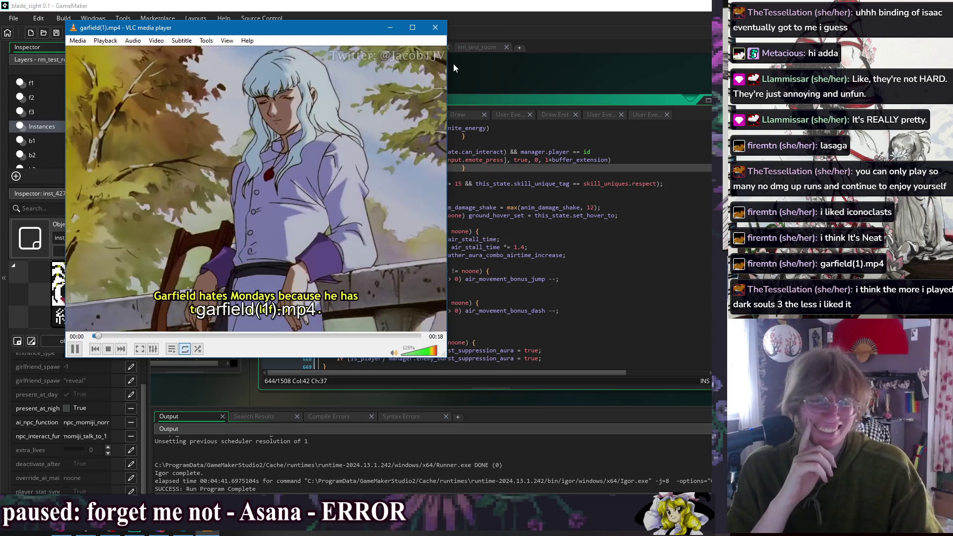
{"action": "left_click", "coordinate": [436, 29]}
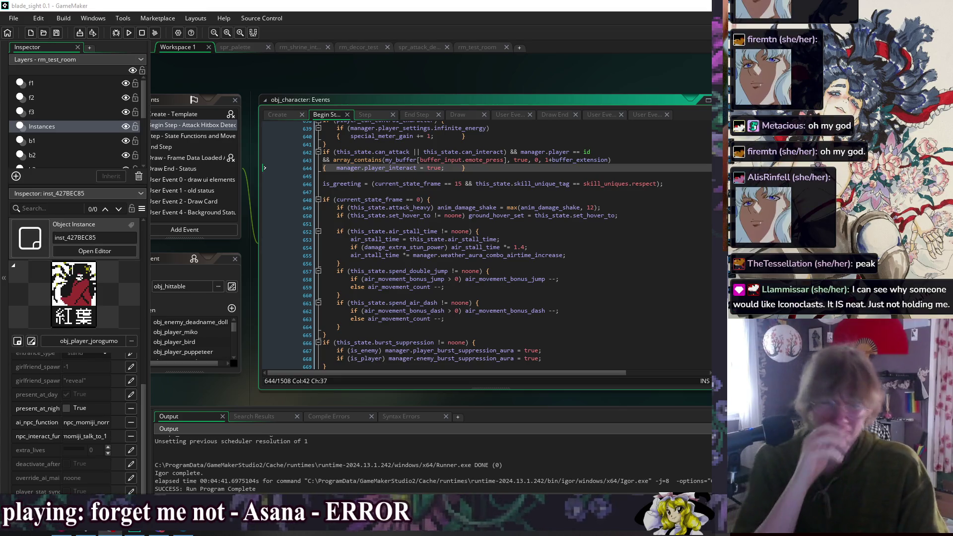
- Bring GameMaker forward and place the caret at the end of the array_contains line above manager.player_interact
{"action": "left_click", "coordinate": [524, 216]}
{"action": "left_click", "coordinate": [524, 177]}
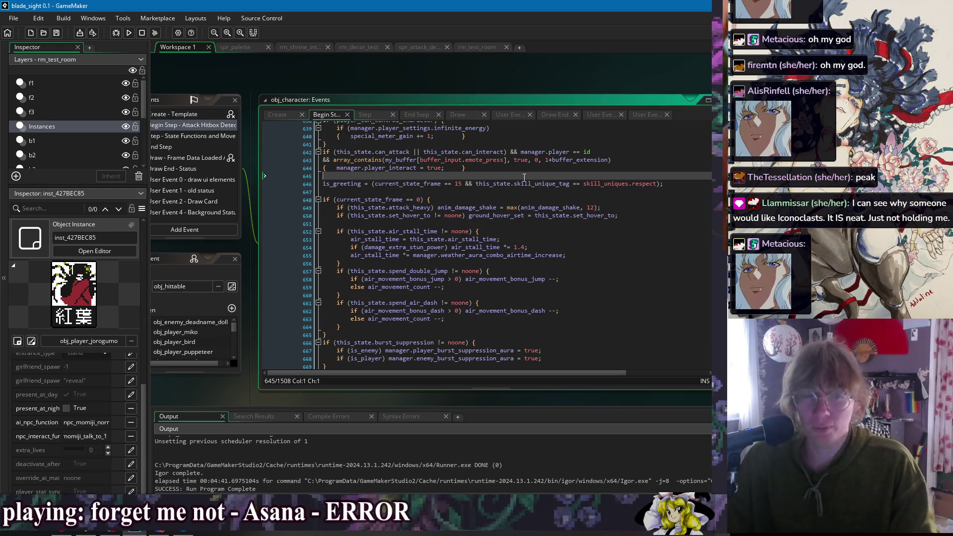
{"action": "left_click", "coordinate": [473, 167]}
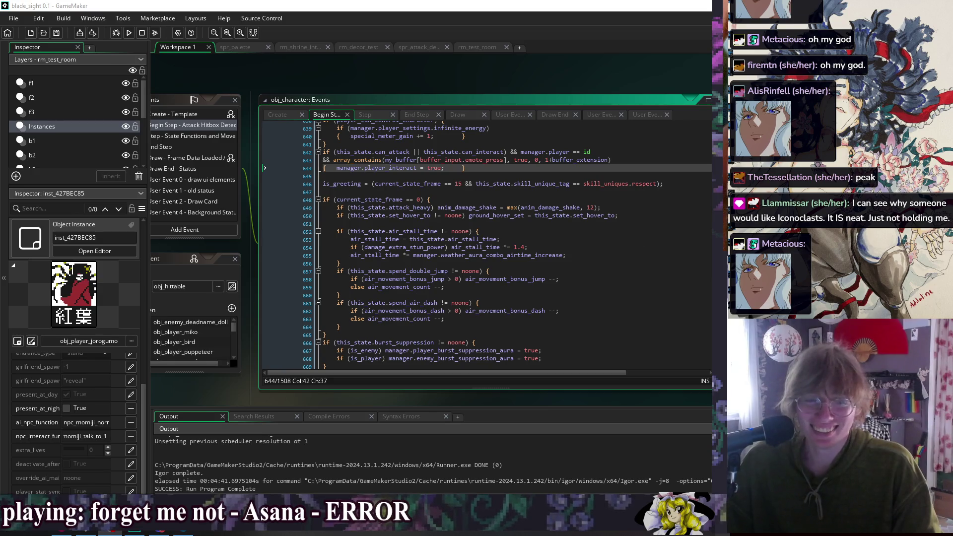
{"action": "left_click", "coordinate": [501, 181]}
{"action": "left_click", "coordinate": [611, 192]}
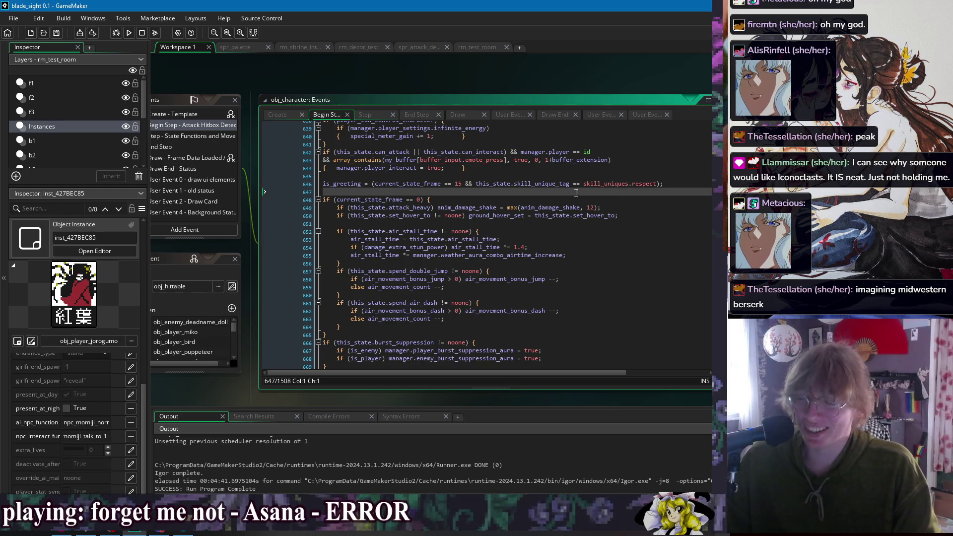
{"action": "left_click", "coordinate": [518, 175]}
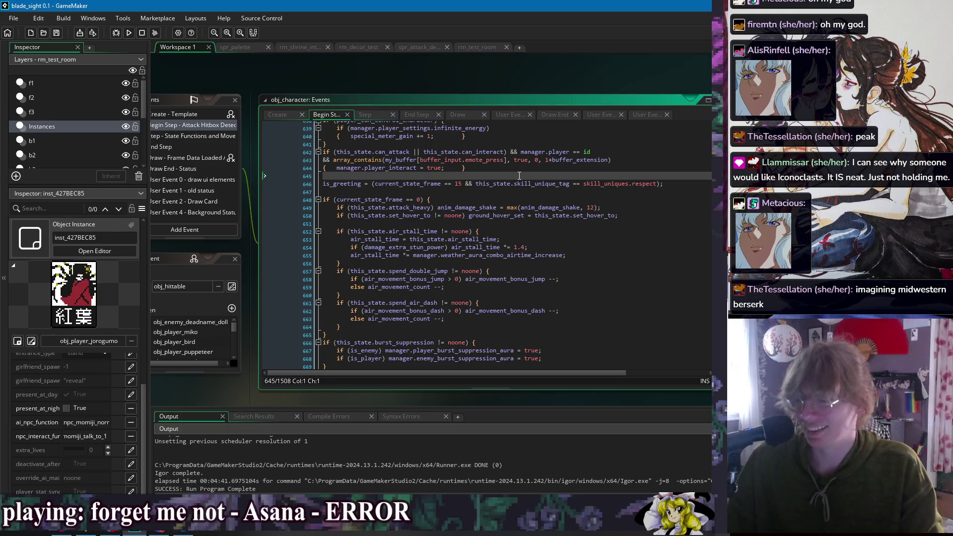
{"action": "left_click", "coordinate": [514, 168]}
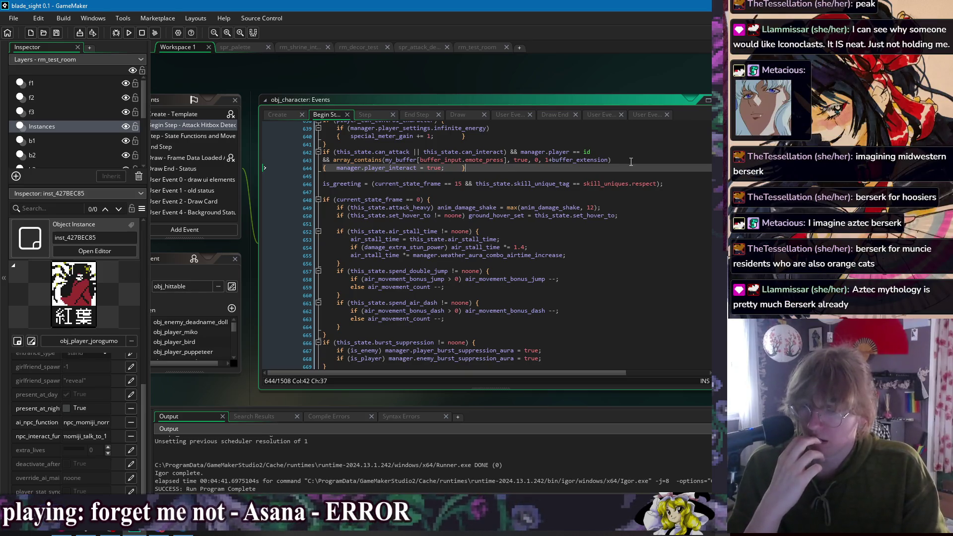
{"action": "left_click", "coordinate": [608, 160]}
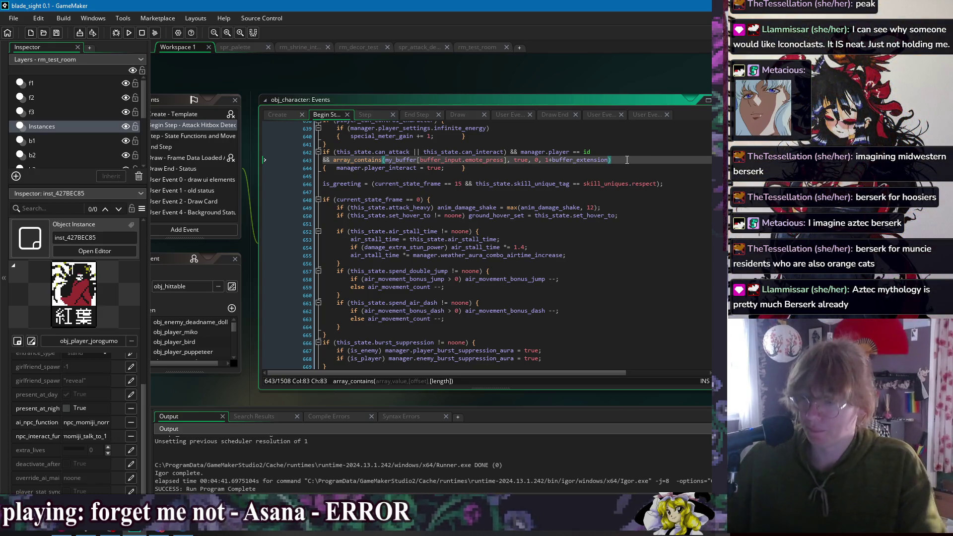
- Add '&& self_stick_direction > 3' on a new line above the array_contains check
{"action": "key", "text": "Return"}
{"action": "key", "text": "BackSpace"}
{"action": "key", "text": "Home"}
{"action": "key", "text": "Return"}
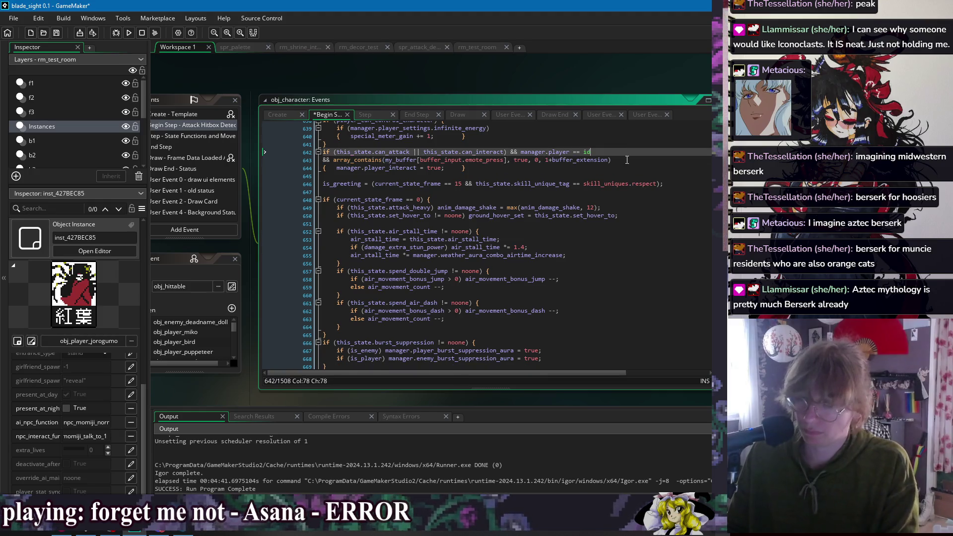
{"action": "key", "text": "Up"}
{"action": "type", "text": "&& self_st"}
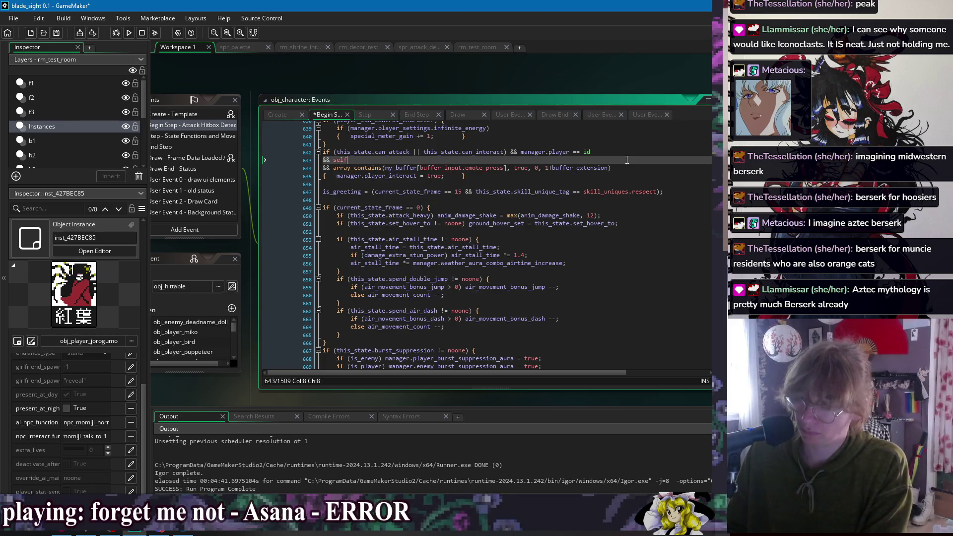
{"action": "key", "text": "Return"}
{"action": "type", "text": "!"}
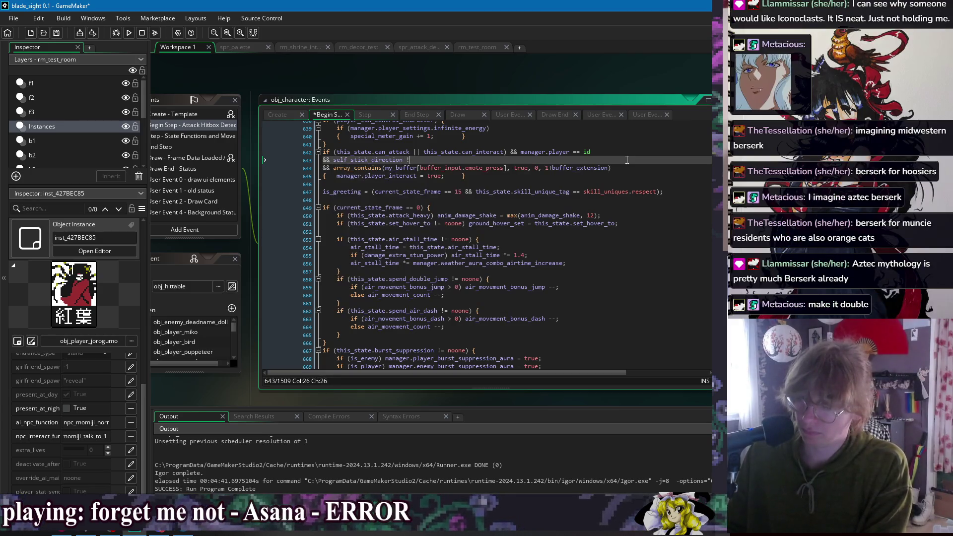
{"action": "type", "text": "= 2 && self_stick_direc"}
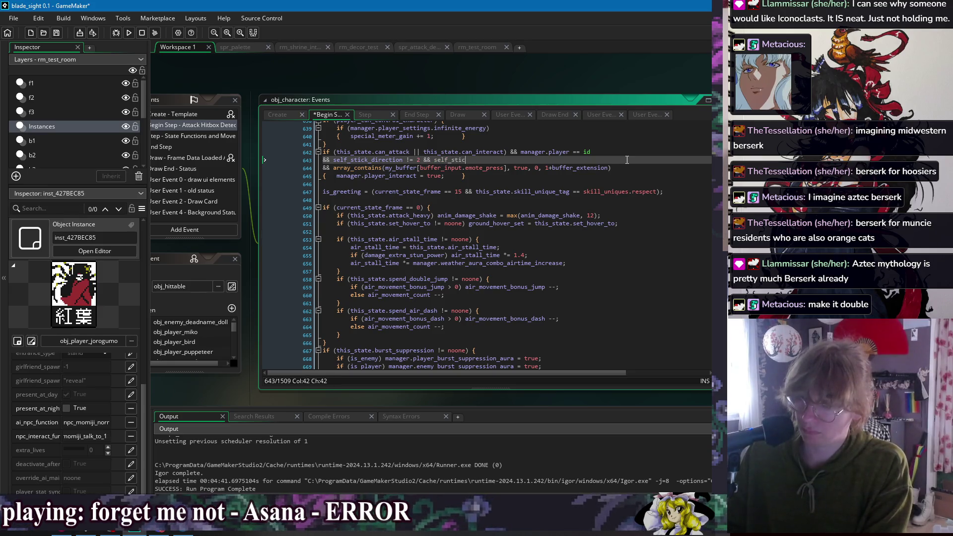
{"action": "type", "text": "tion != 3"}
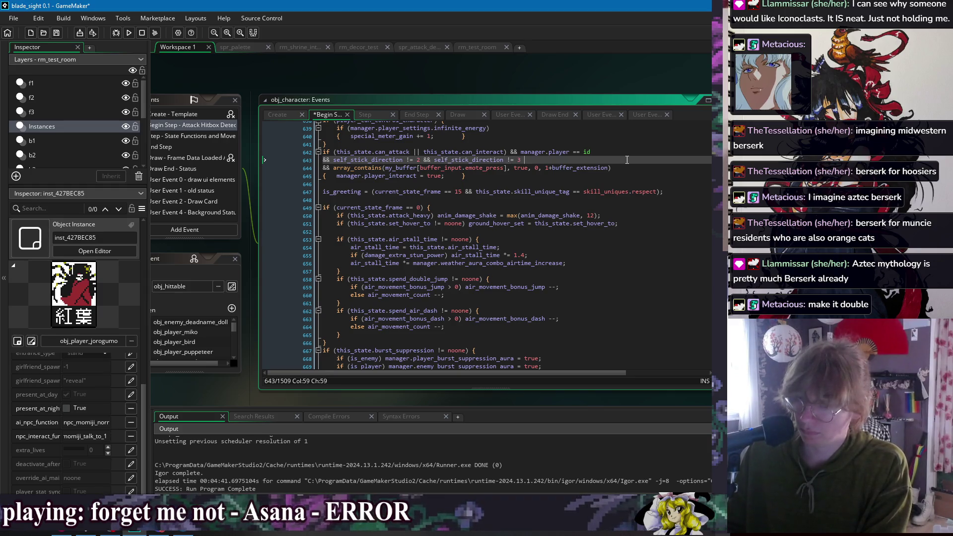
{"action": "key", "text": "BackSpace"}
{"action": "key", "text": "BackSpace"}
{"action": "key", "text": "BackSpace"}
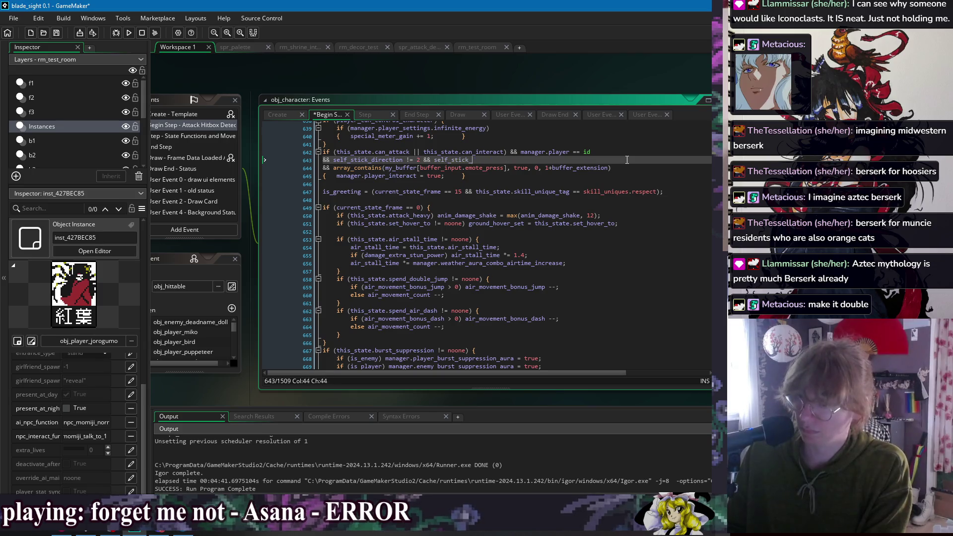
{"action": "type", "text": "> 3"}
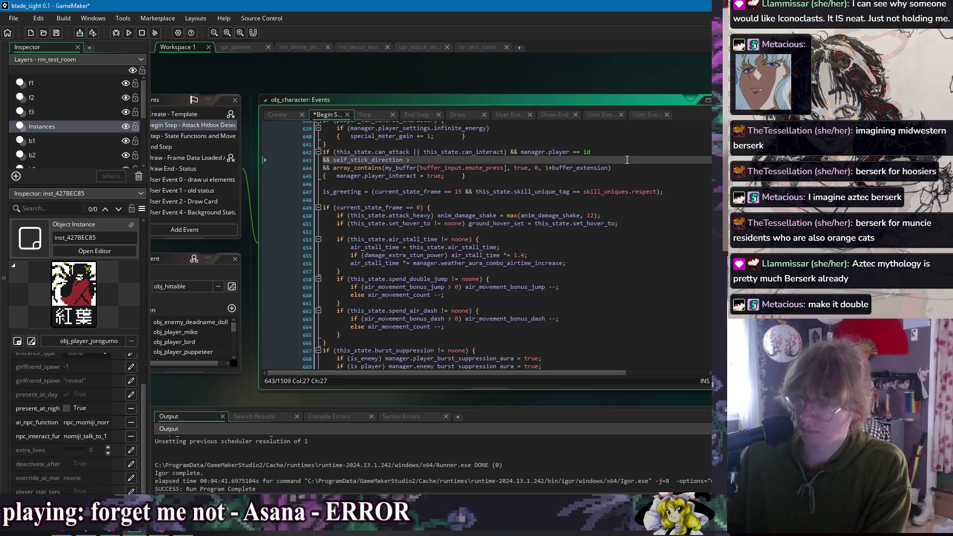
- Save the edited Begin Step event and run the game
{"action": "key", "text": "ctrl+s"}
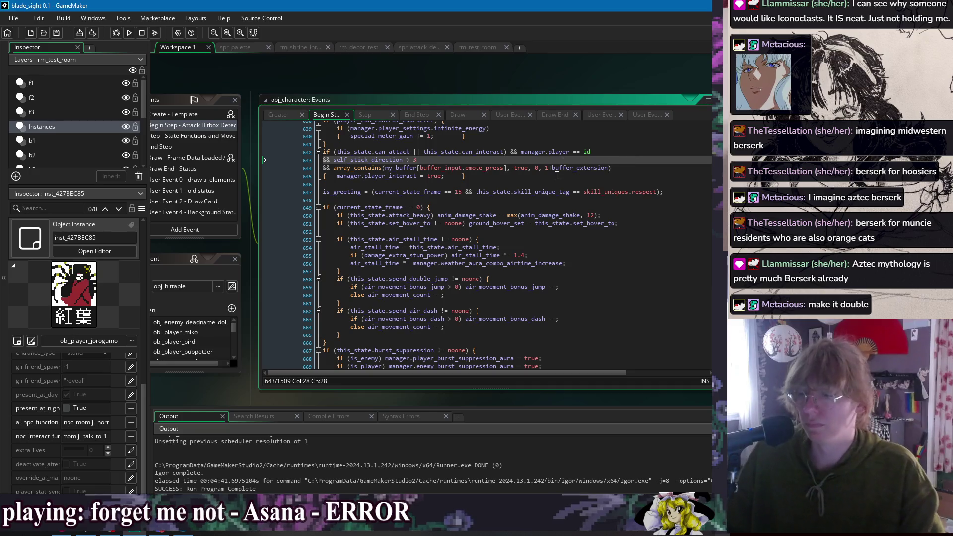
{"action": "key", "text": "Down"}
{"action": "key", "text": "Down"}
{"action": "key", "text": "Down"}
{"action": "left_click", "coordinate": [128, 32]}
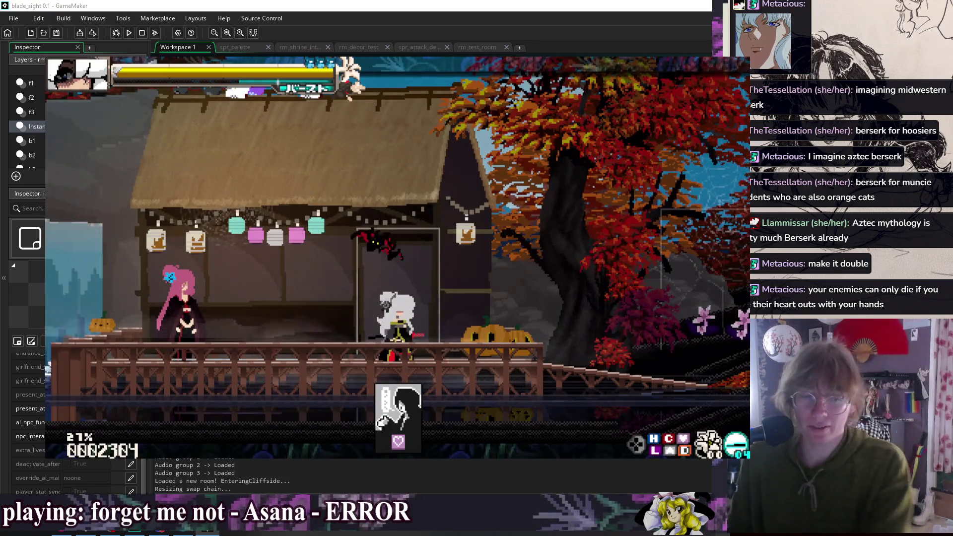
- Dash right and left, crouching and jumping each time
{"action": "key", "text": "Right"}
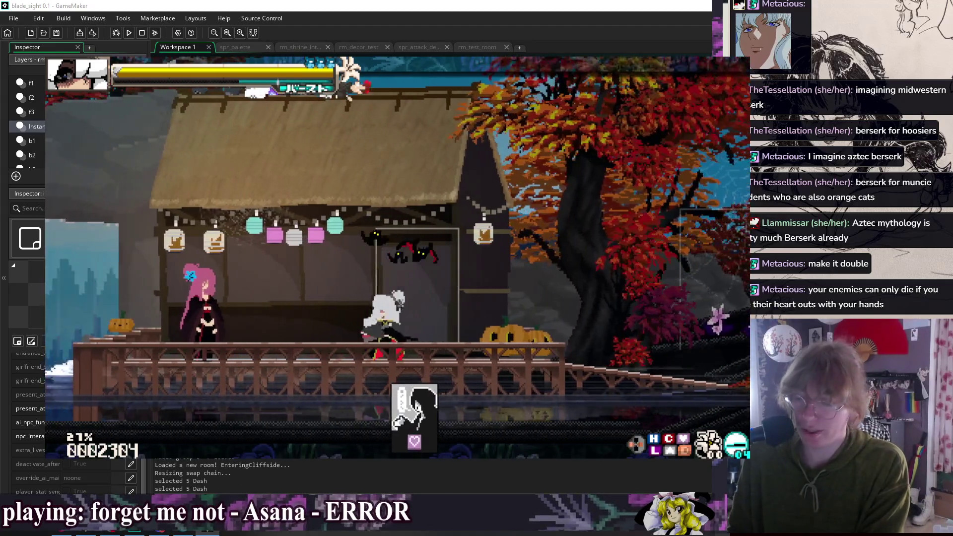
{"action": "key", "text": "Down"}
{"action": "key", "text": "space"}
{"action": "key", "text": "Left"}
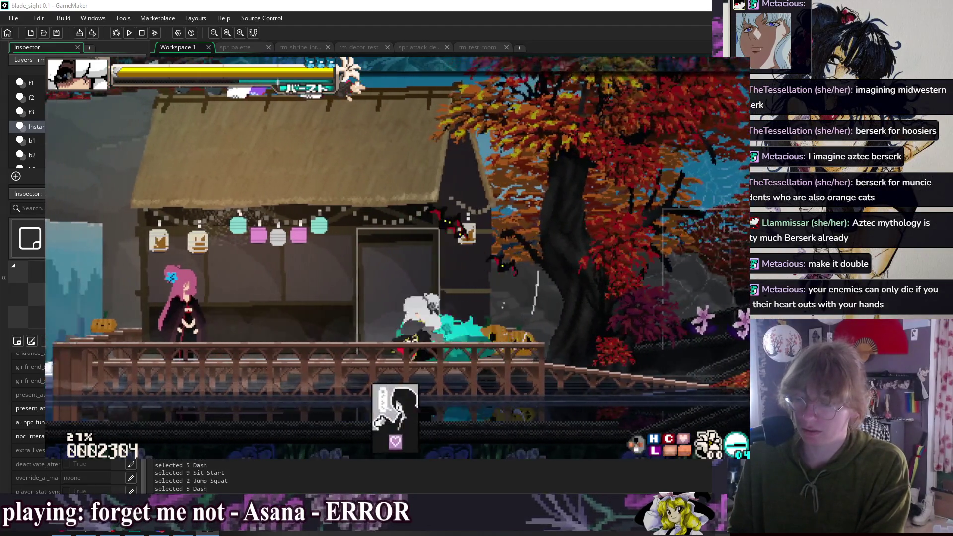
{"action": "key", "text": "Down"}
{"action": "key", "text": "space"}
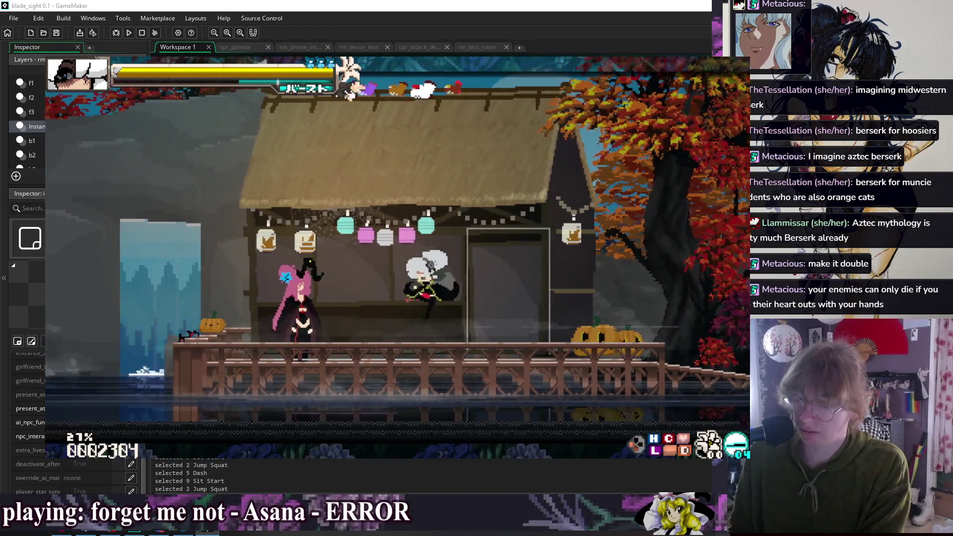
- Approach the pink-haired NPC, talk to her twice and advance through the dialogue lines
{"action": "key", "text": "Left"}
{"action": "key", "text": "Up"}
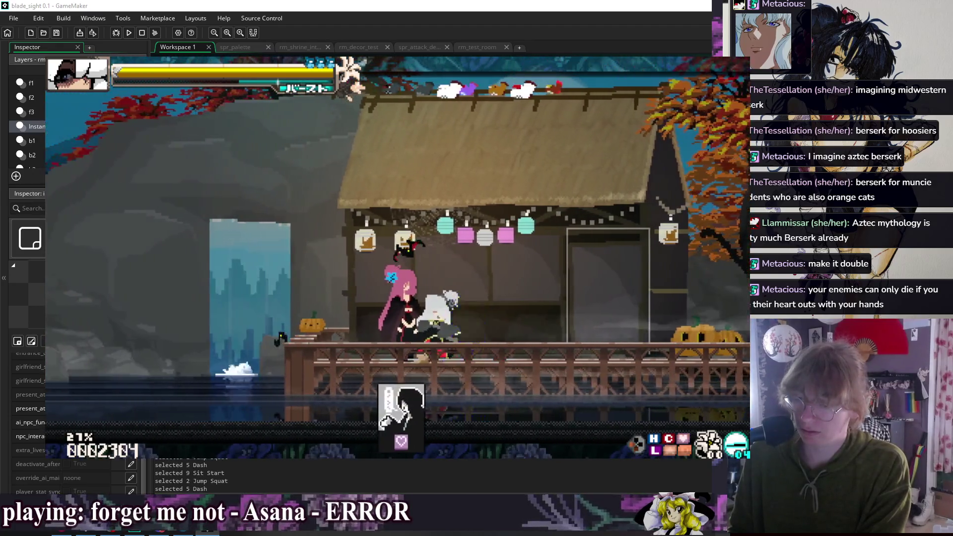
{"action": "key", "text": "space"}
{"action": "key", "text": "space"}
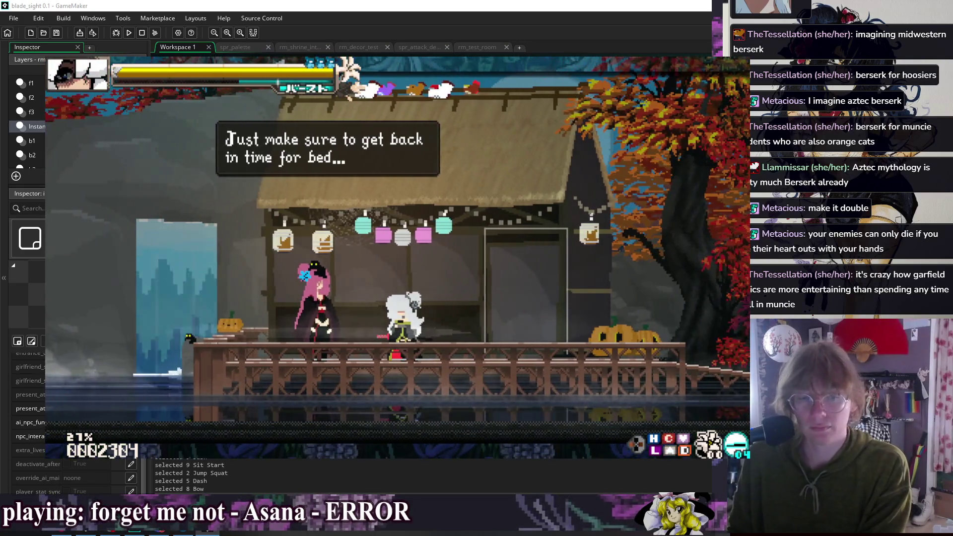
{"action": "key", "text": "space"}
{"action": "key", "text": "Left"}
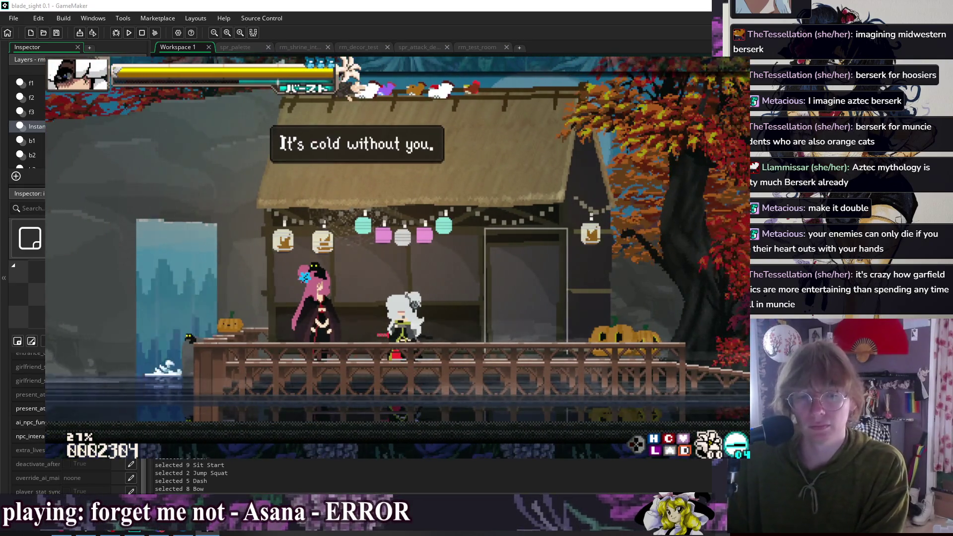
{"action": "key", "text": "Down"}
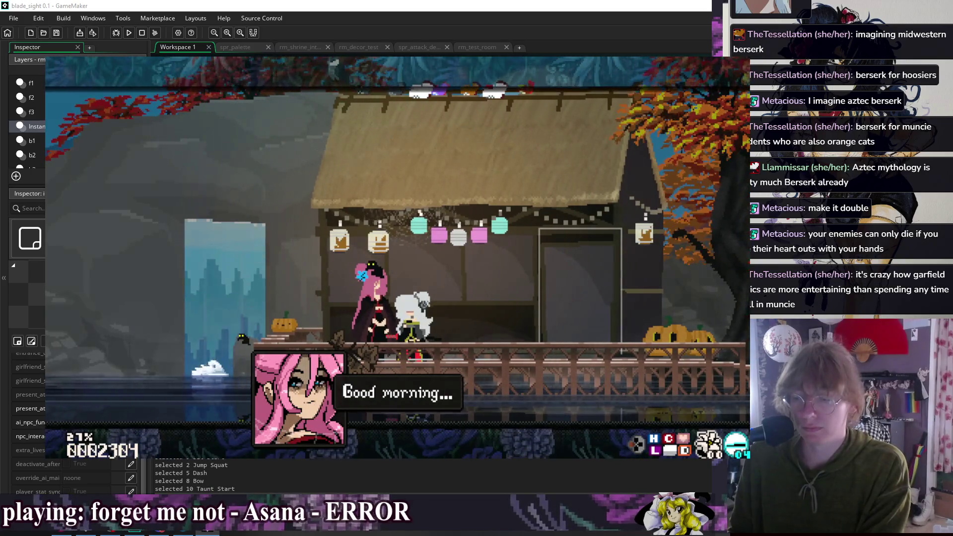
{"action": "key", "text": "space"}
{"action": "key", "text": "space"}
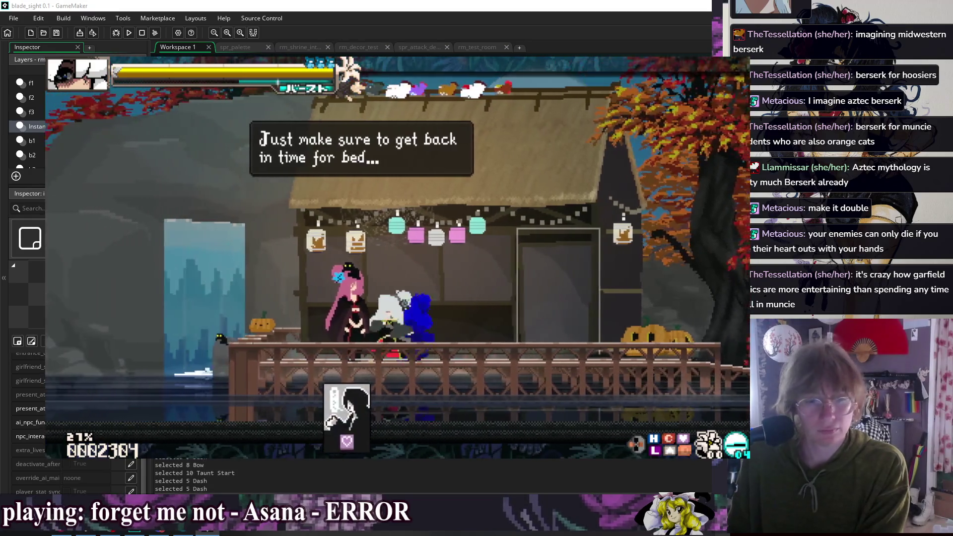
{"action": "key", "text": "space"}
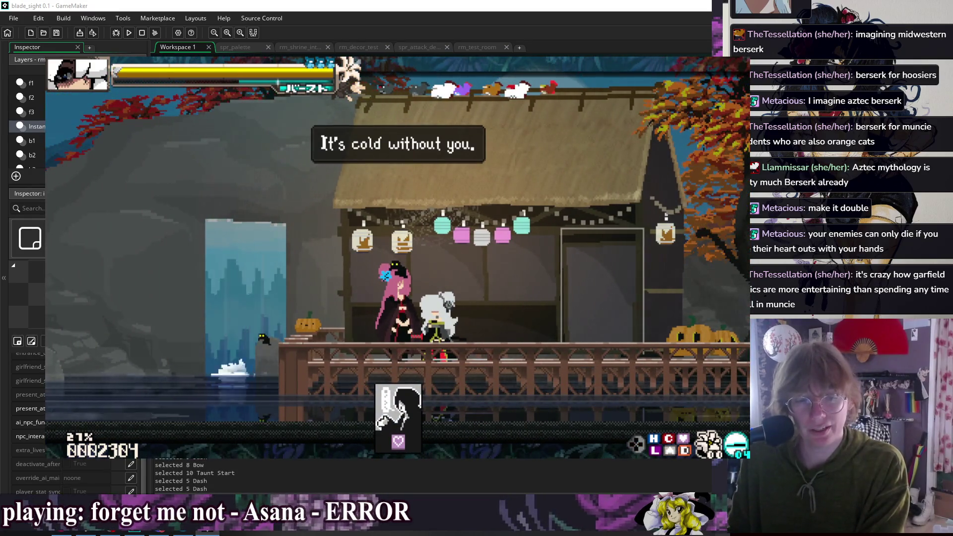
{"action": "key", "text": "space"}
{"action": "key", "text": "Right"}
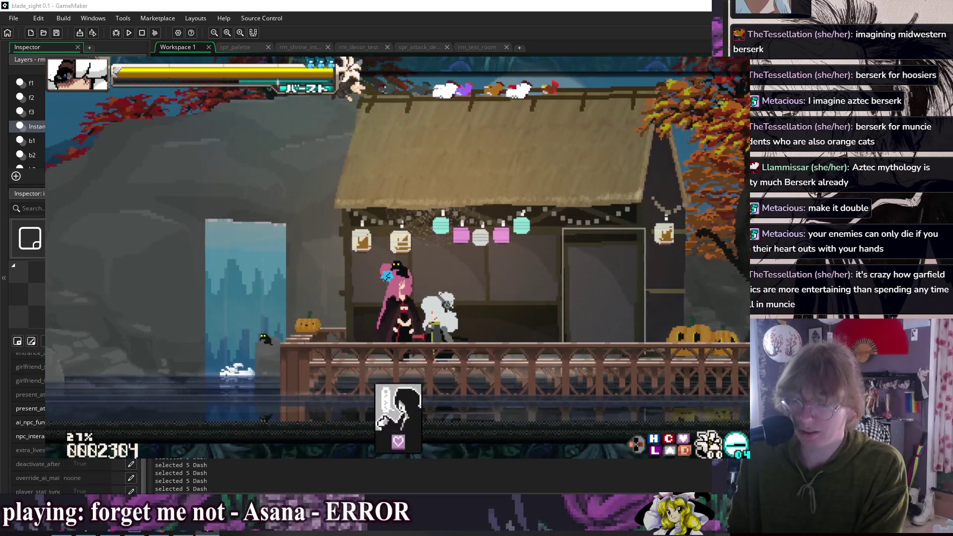
- Bow to restart the NPC conversation, dash and taunt around, then enter the house door
{"action": "key", "text": "Up"}
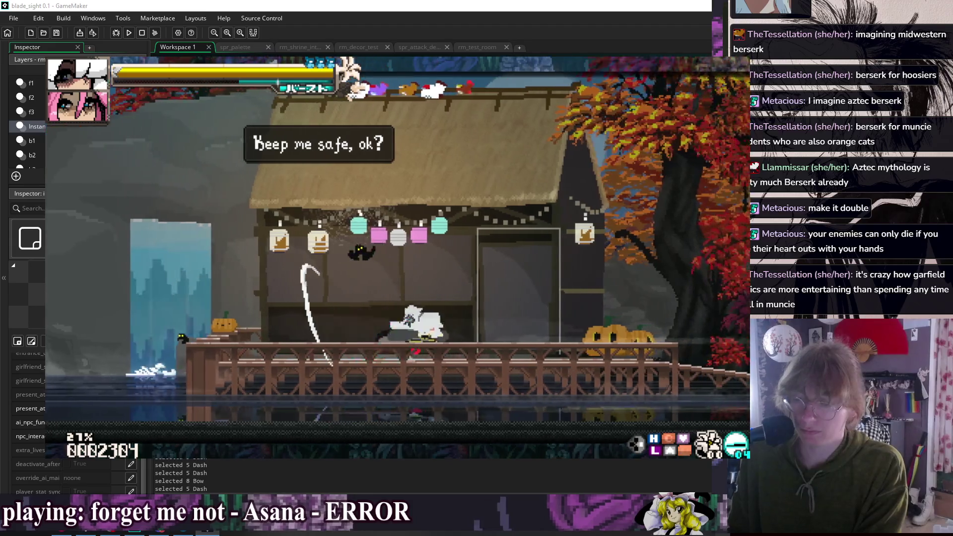
{"action": "key", "text": "Right"}
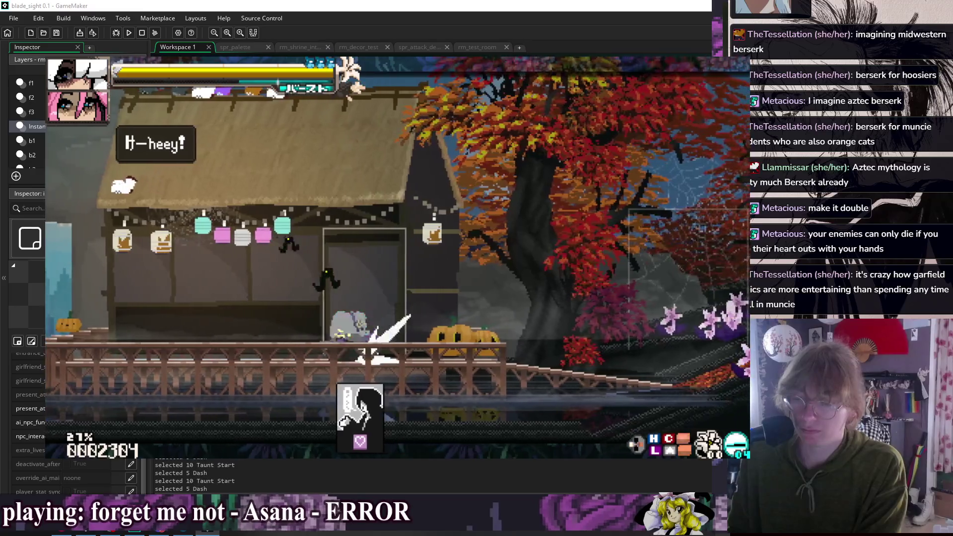
{"action": "key", "text": "Left"}
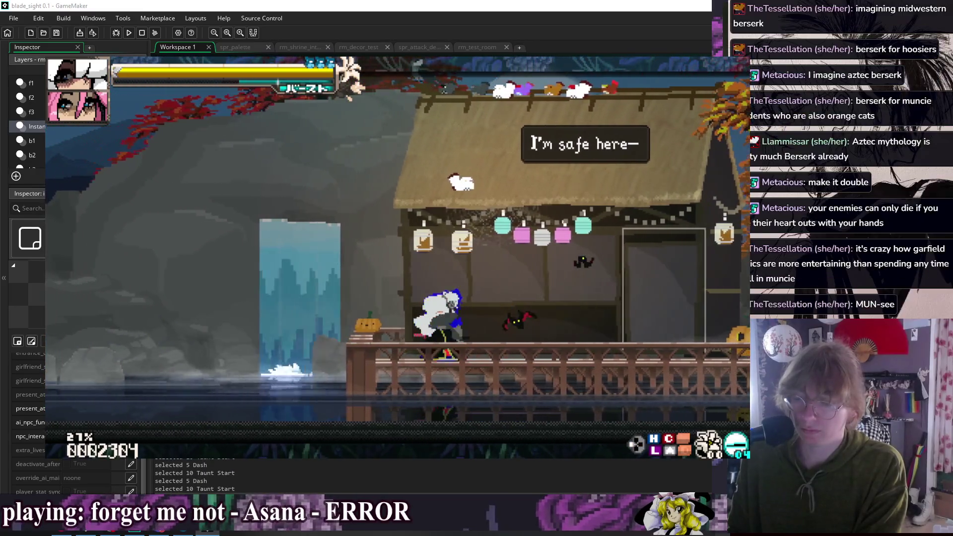
{"action": "key", "text": "Right"}
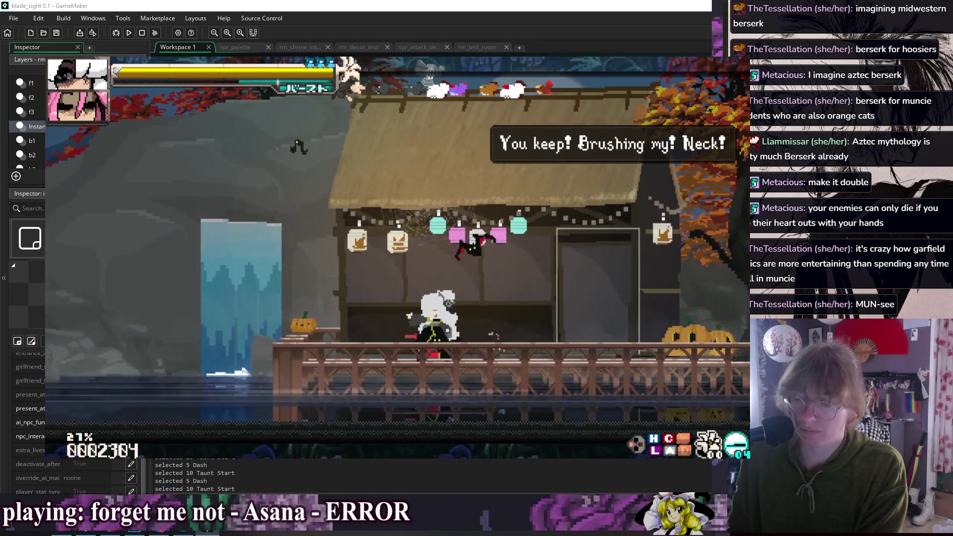
{"action": "key", "text": "Right"}
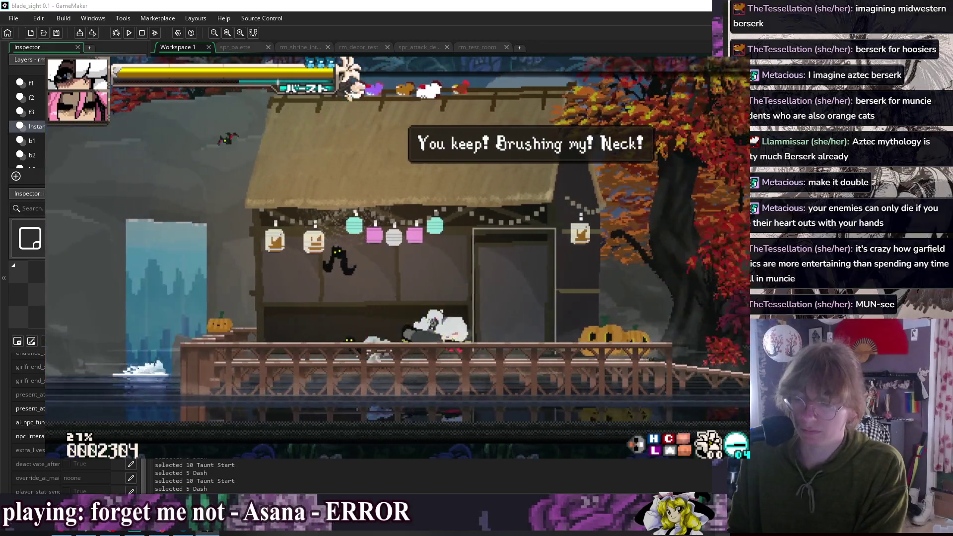
{"action": "key", "text": "Left"}
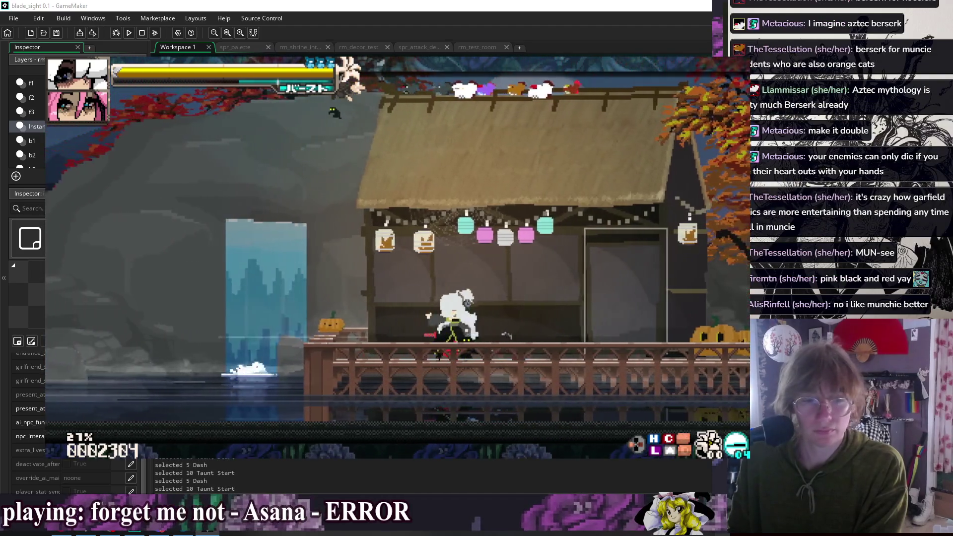
{"action": "key", "text": "Right"}
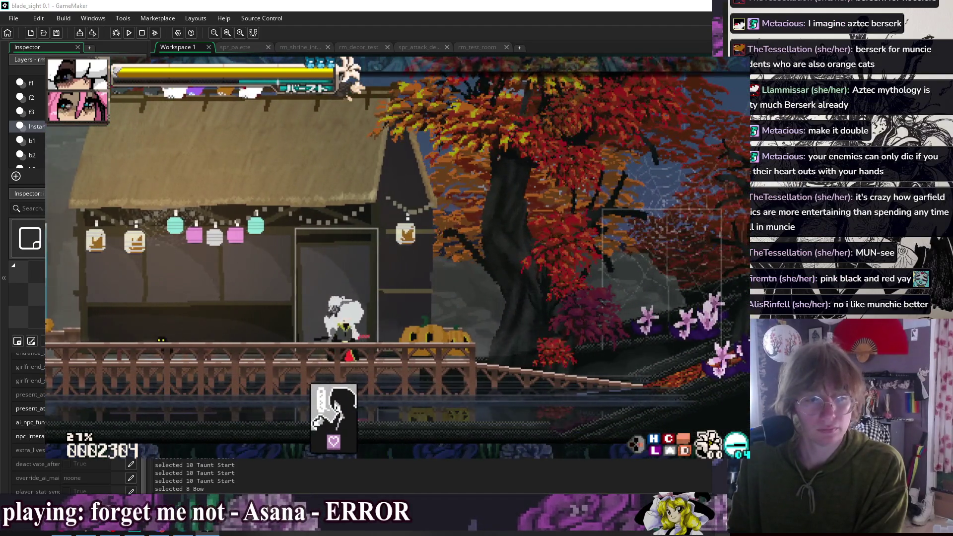
{"action": "key", "text": "x"}
{"action": "key", "text": "x"}
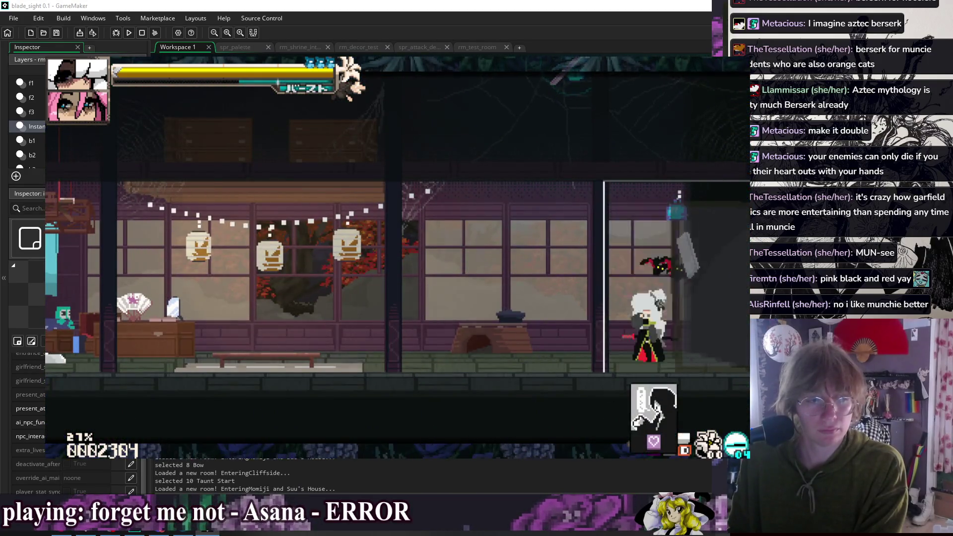
- Pass repeatedly between the house and Cliffside through the door
{"action": "key", "text": "x"}
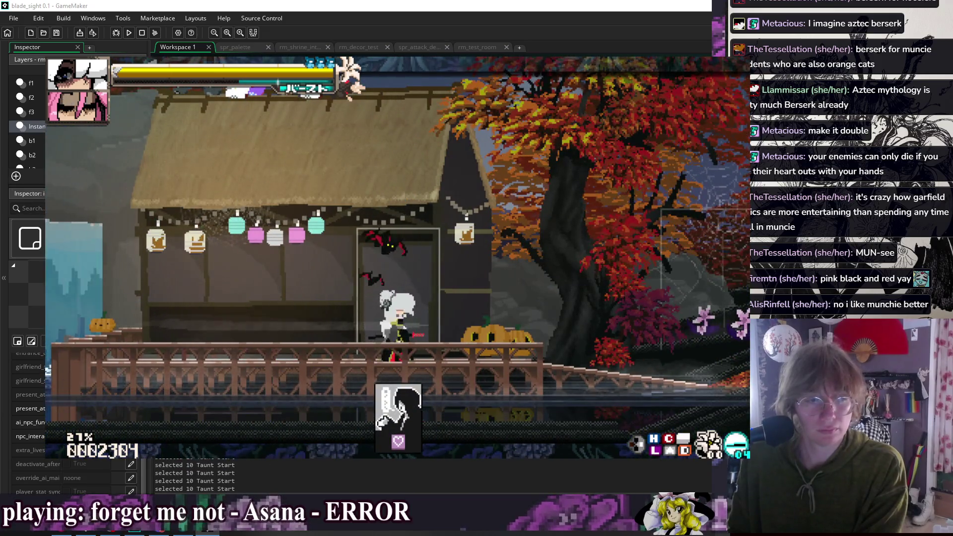
{"action": "key", "text": "Right"}
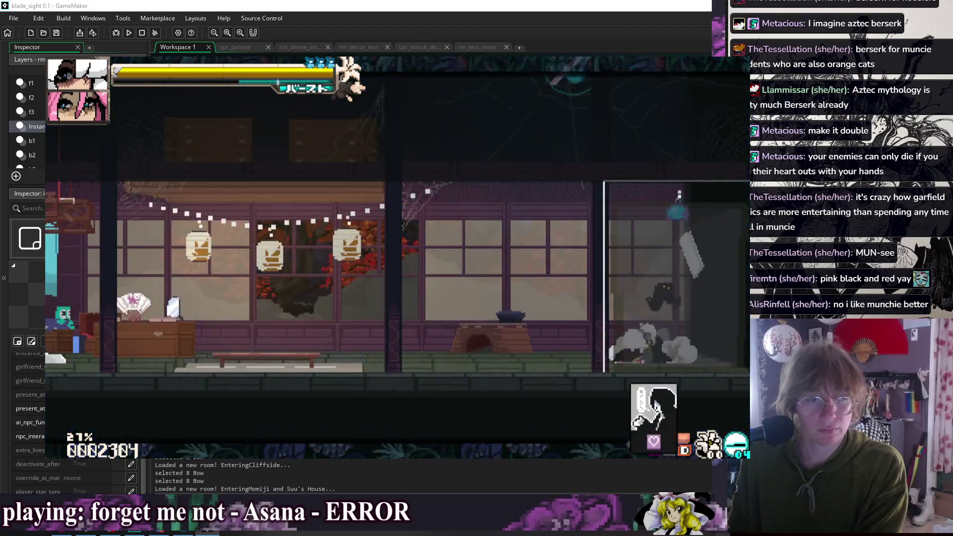
{"action": "key", "text": "x"}
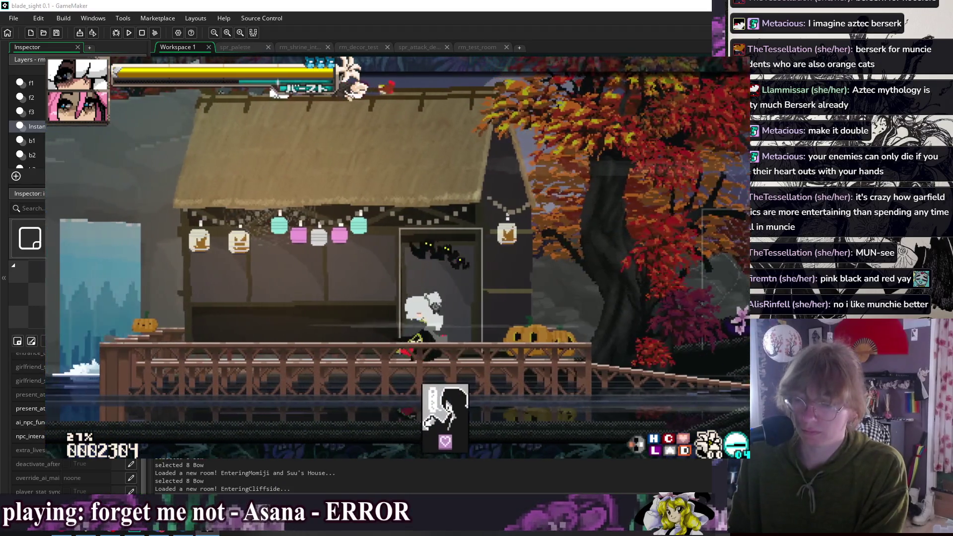
{"action": "key", "text": "x"}
{"action": "key", "text": "x"}
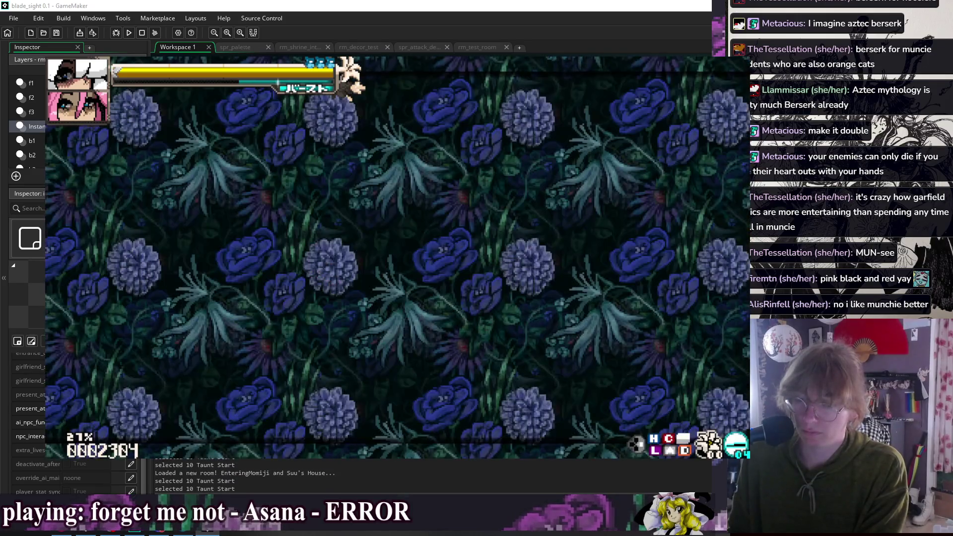
{"action": "key", "text": "x"}
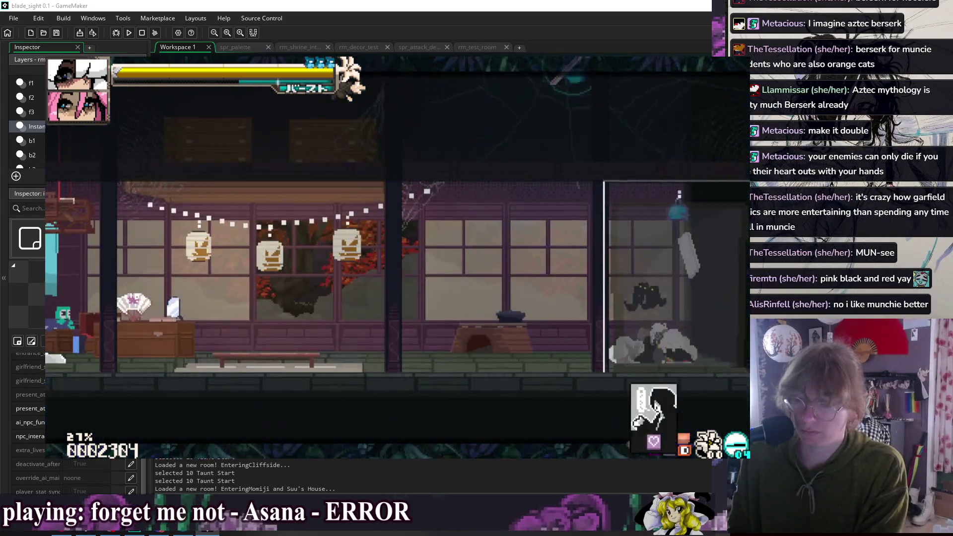
{"action": "key", "text": "x"}
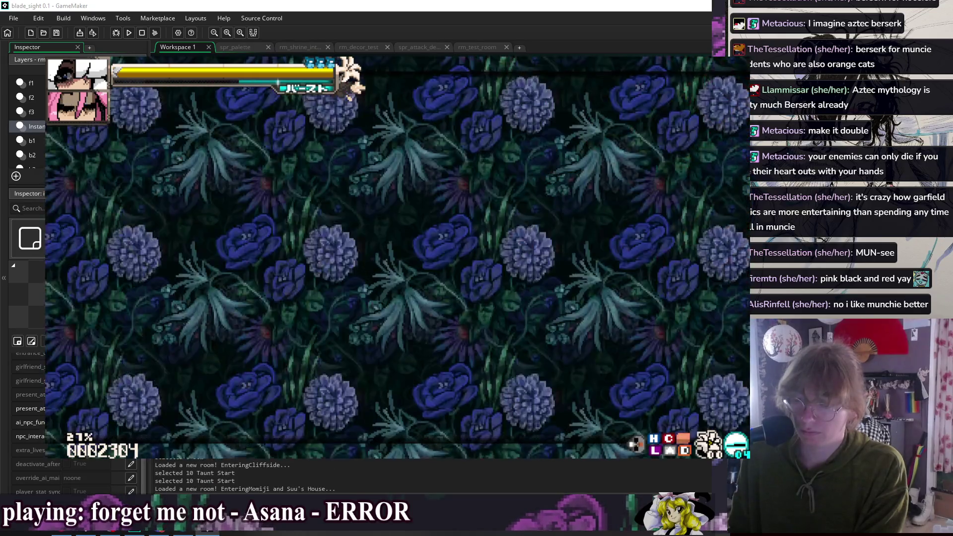
{"action": "key", "text": "x"}
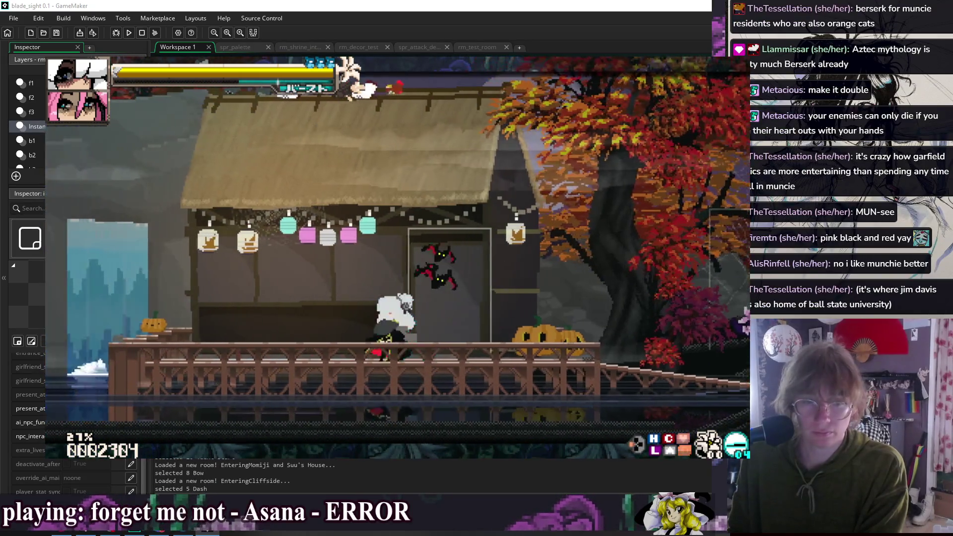
{"action": "key", "text": "x"}
{"action": "key", "text": "x"}
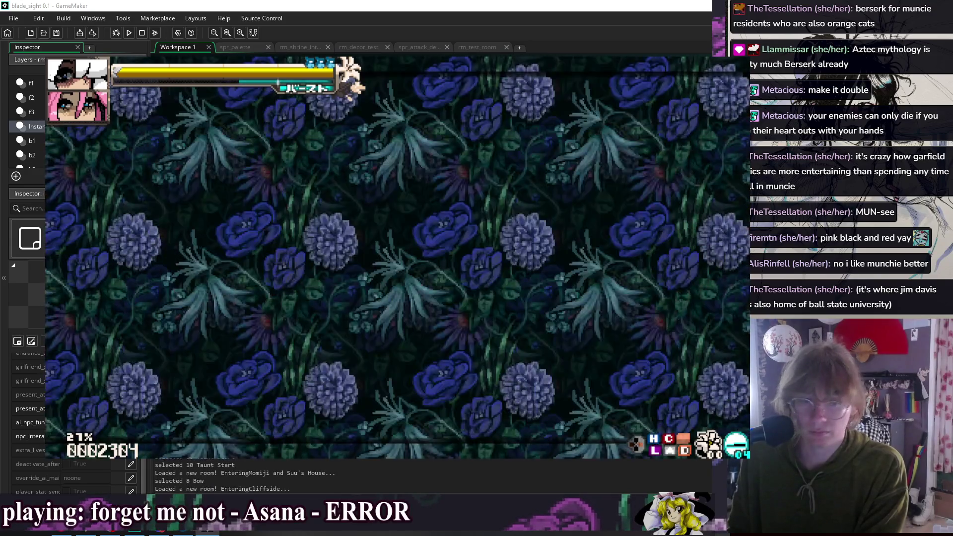
- Walk the character left and right along Cliffside while testing the taunt
{"action": "key", "text": "Left"}
{"action": "key", "text": "c"}
{"action": "key", "text": "c"}
{"action": "key", "text": "c"}
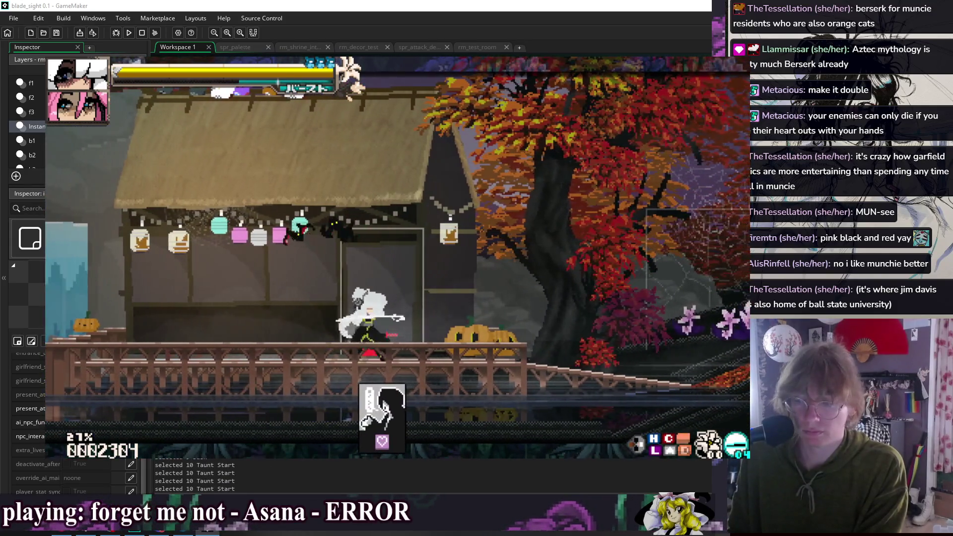
{"action": "key", "text": "Right"}
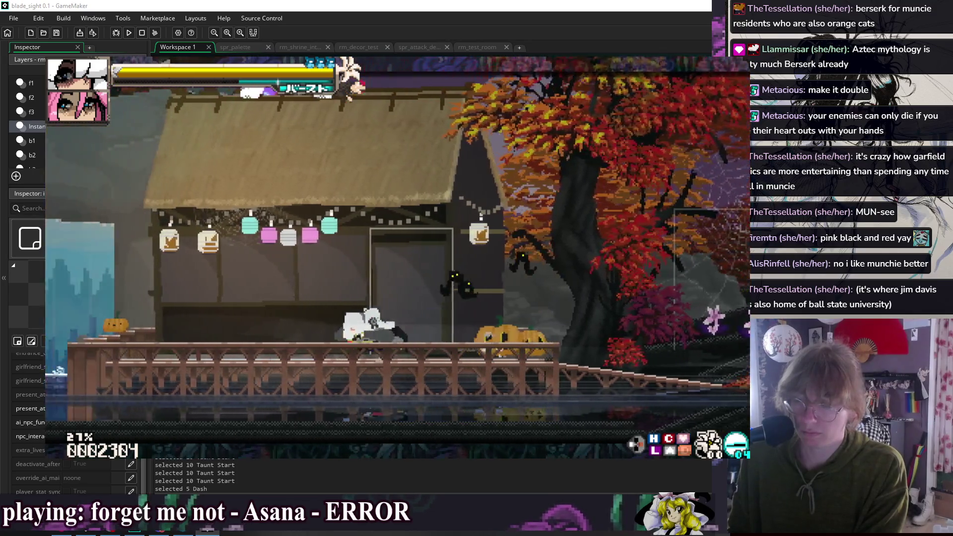
{"action": "key", "text": "Left"}
{"action": "key", "text": "c"}
{"action": "key", "text": "Left"}
{"action": "key", "text": "c"}
{"action": "key", "text": "c"}
{"action": "key", "text": "c"}
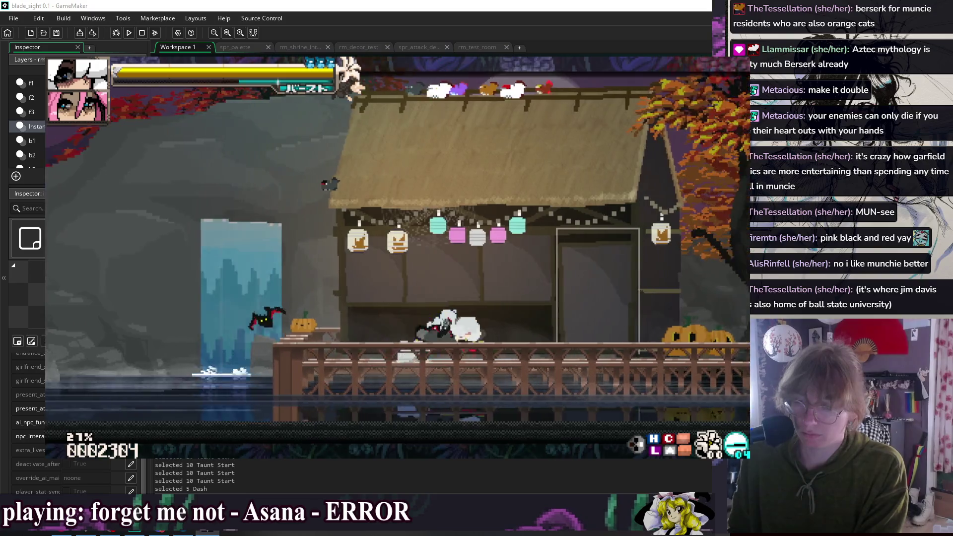
{"action": "key", "text": "Right"}
{"action": "key", "text": "c"}
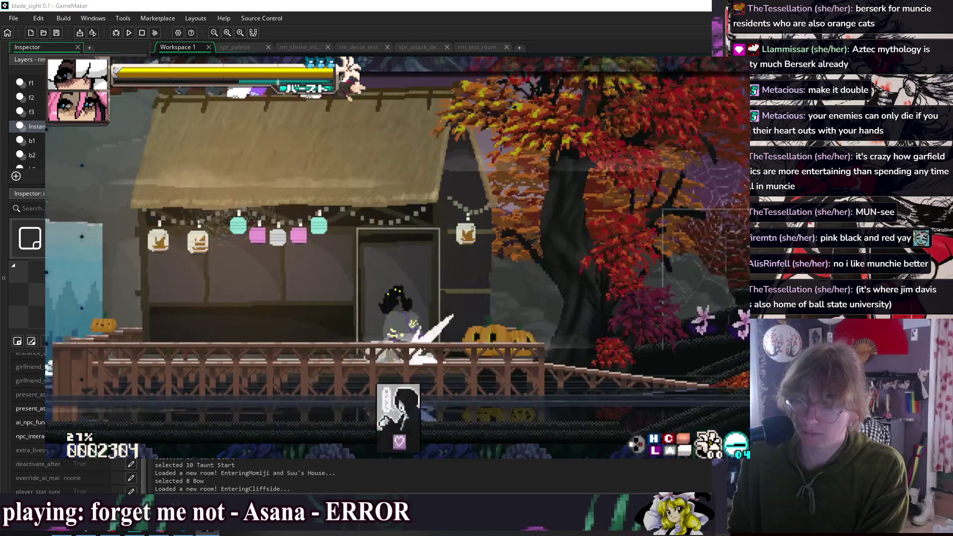
- Dash through the house, Hotspring and Cliffside transitions, then close the running game
{"action": "key", "text": "shift"}
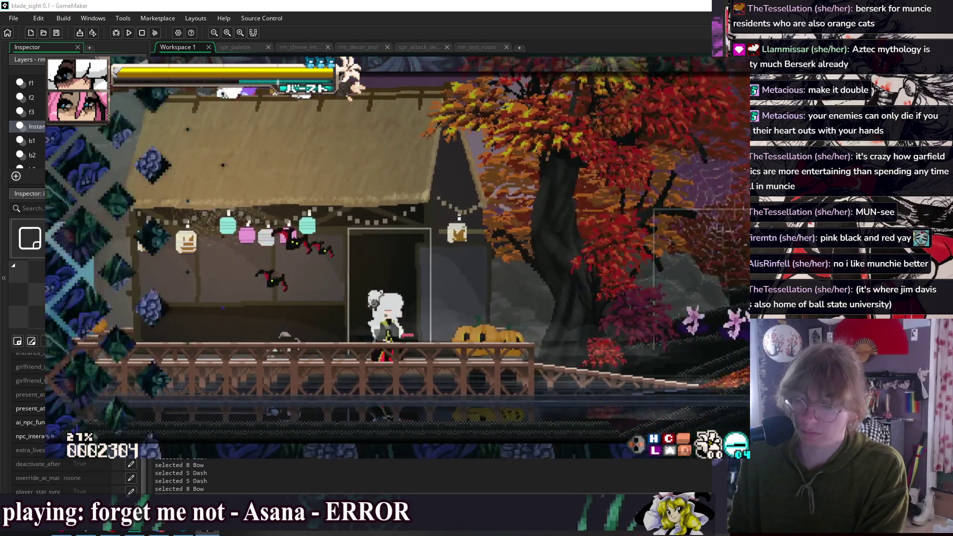
{"action": "key", "text": "shift"}
{"action": "key", "text": "8"}
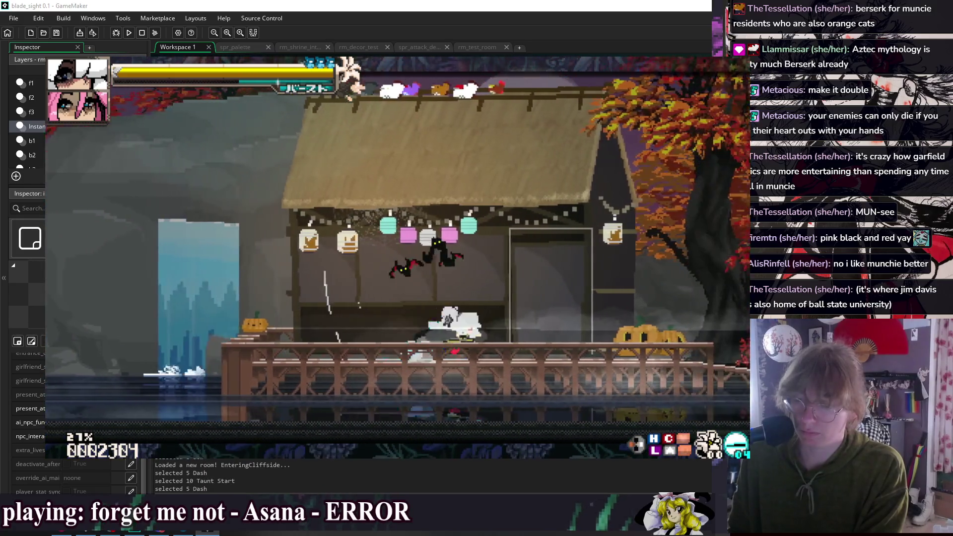
{"action": "key", "text": "8"}
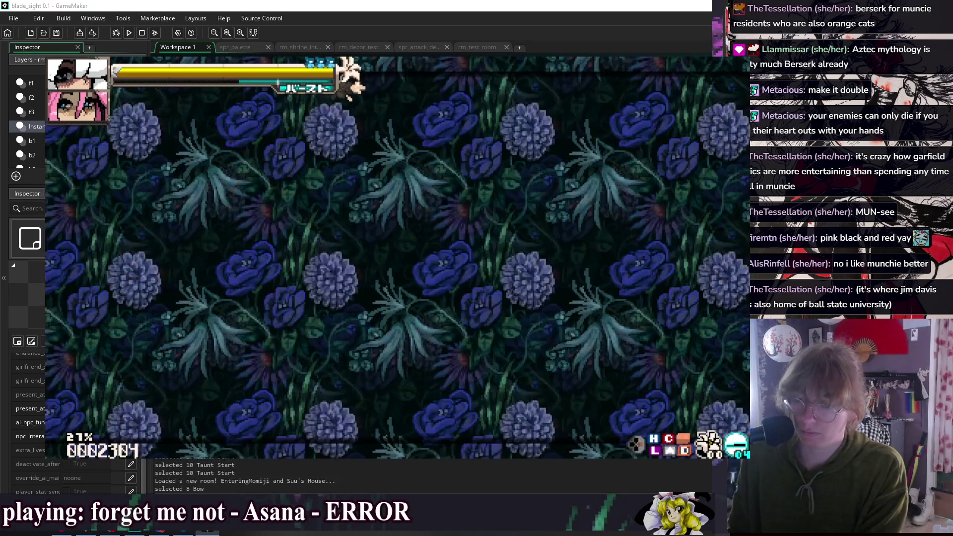
{"action": "key", "text": "shift"}
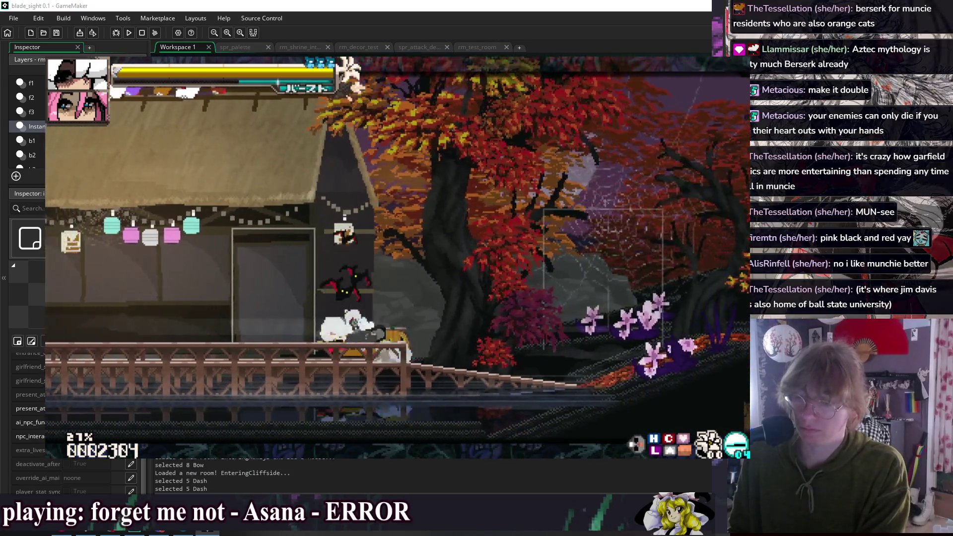
{"action": "key", "text": "8"}
{"action": "key", "text": "8"}
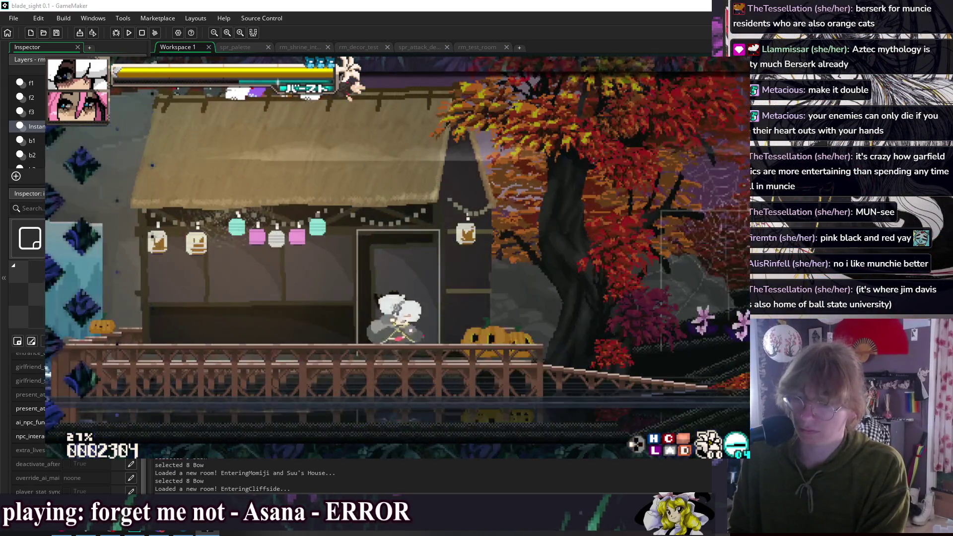
{"action": "key", "text": "shift"}
{"action": "key", "text": "shift"}
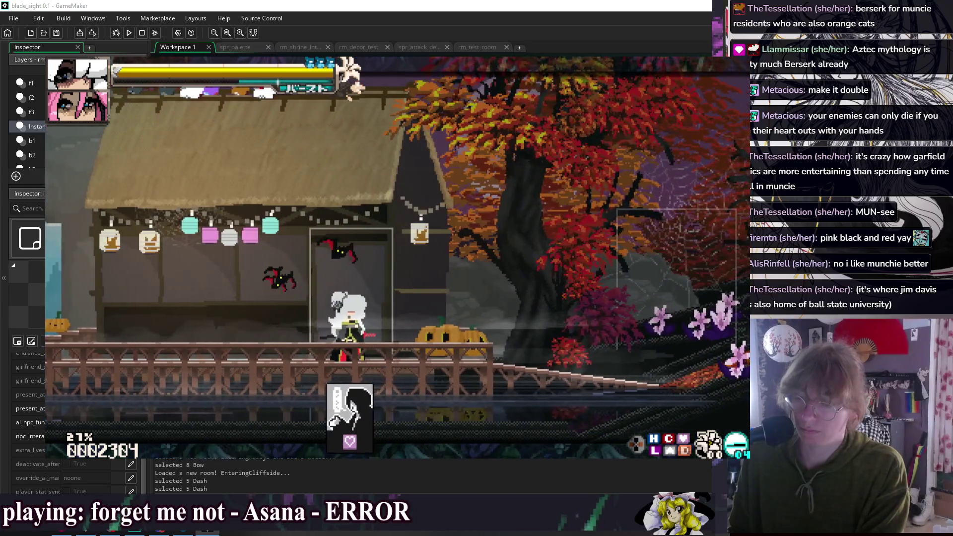
{"action": "key", "text": "8"}
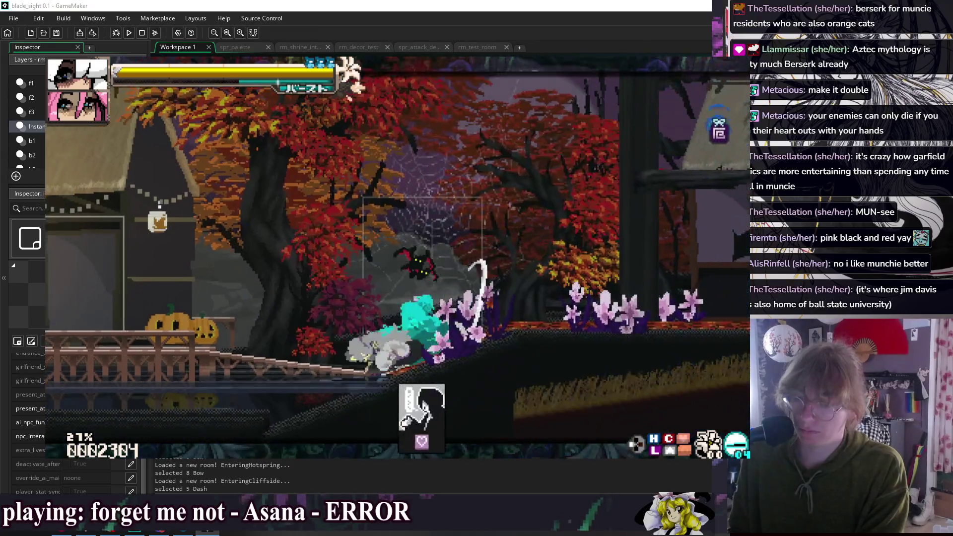
{"action": "key", "text": "shift"}
{"action": "key", "text": "Up"}
{"action": "key", "text": "Up"}
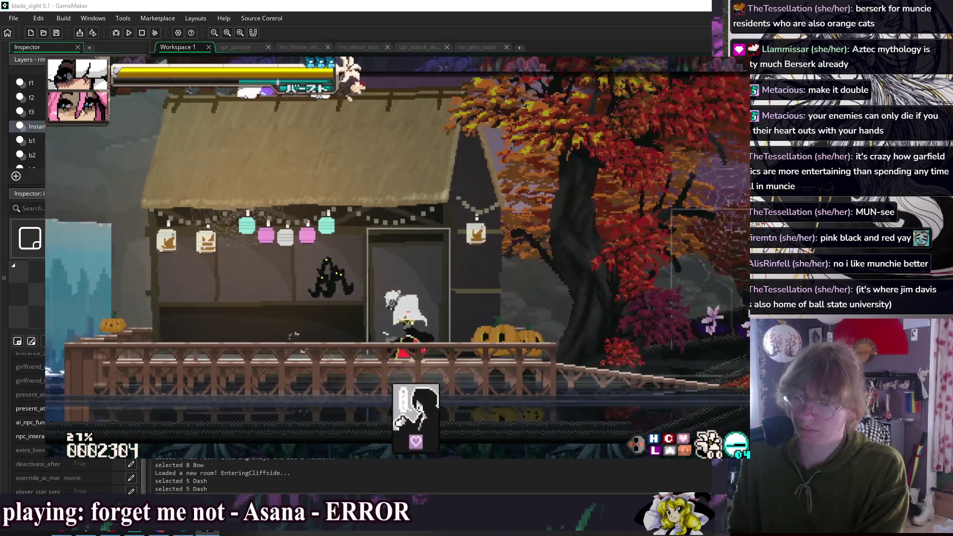
{"action": "key", "text": "Escape"}
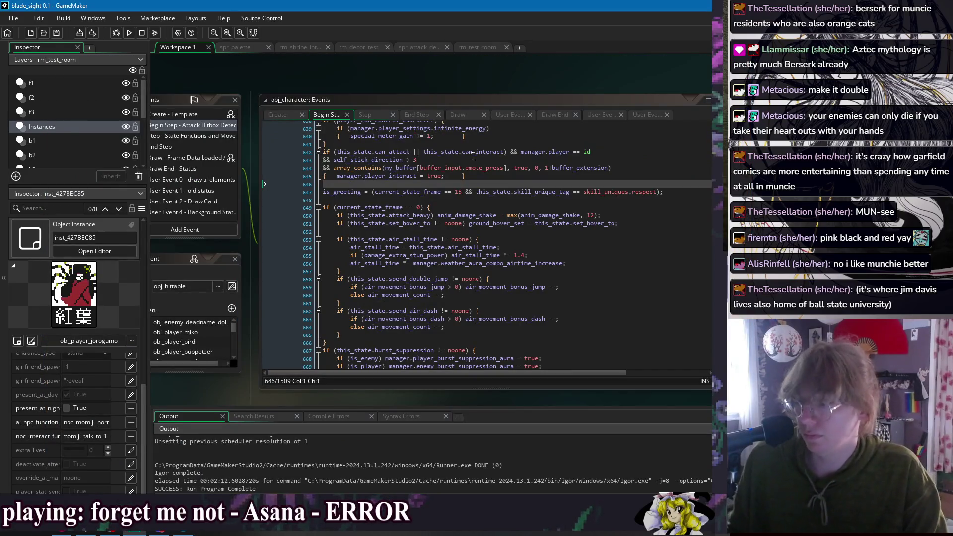
- Edit the self_stick_direction comparison on line 643, then save and rerun with F5
{"action": "left_click", "coordinate": [431, 159]}
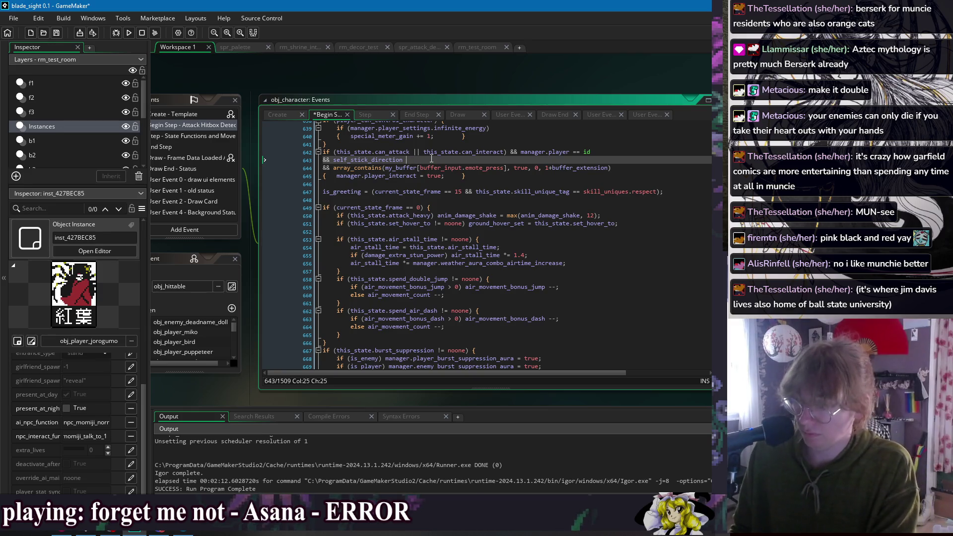
{"action": "type", "text": "== 5"}
{"action": "key", "text": "F5"}
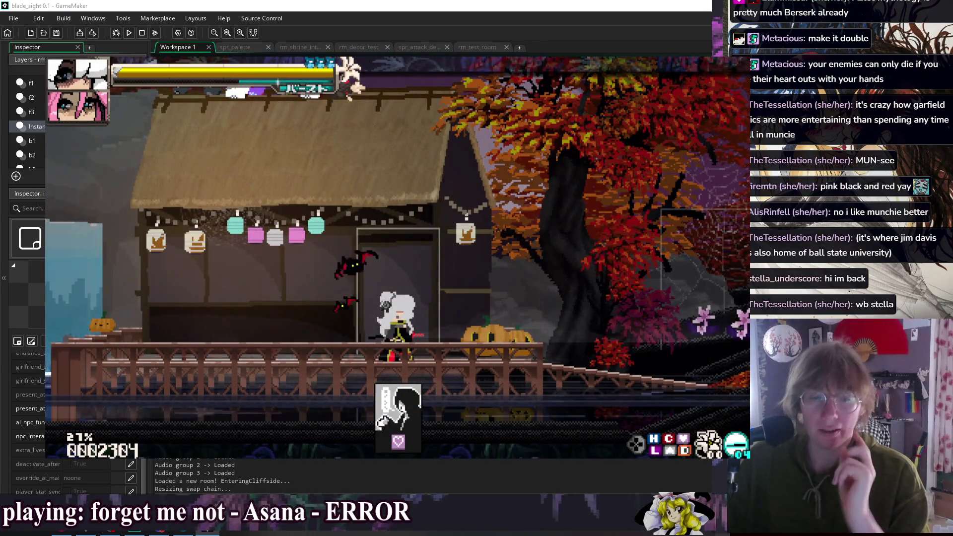
{"action": "key", "text": "Right"}
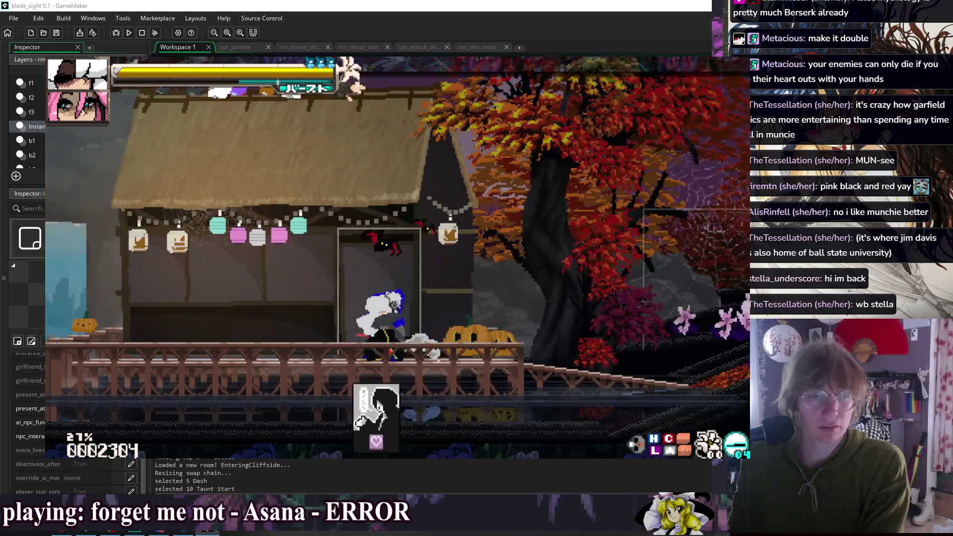
{"action": "key", "text": "Left"}
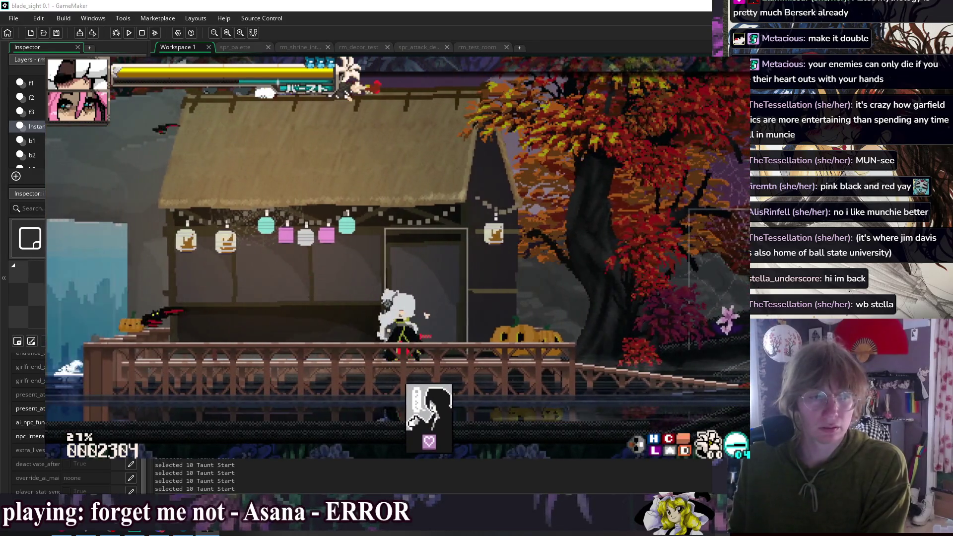
{"action": "key", "text": "Right"}
{"action": "key", "text": "Left"}
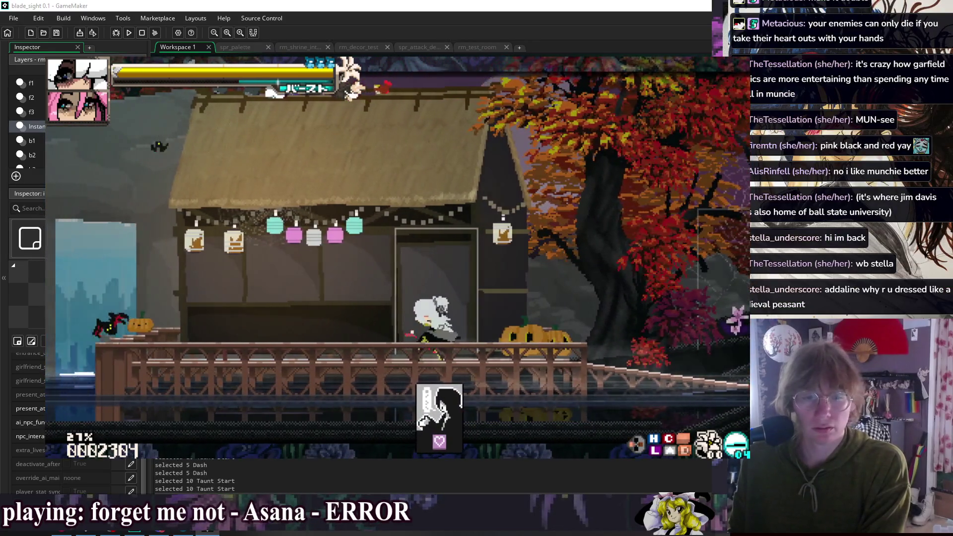
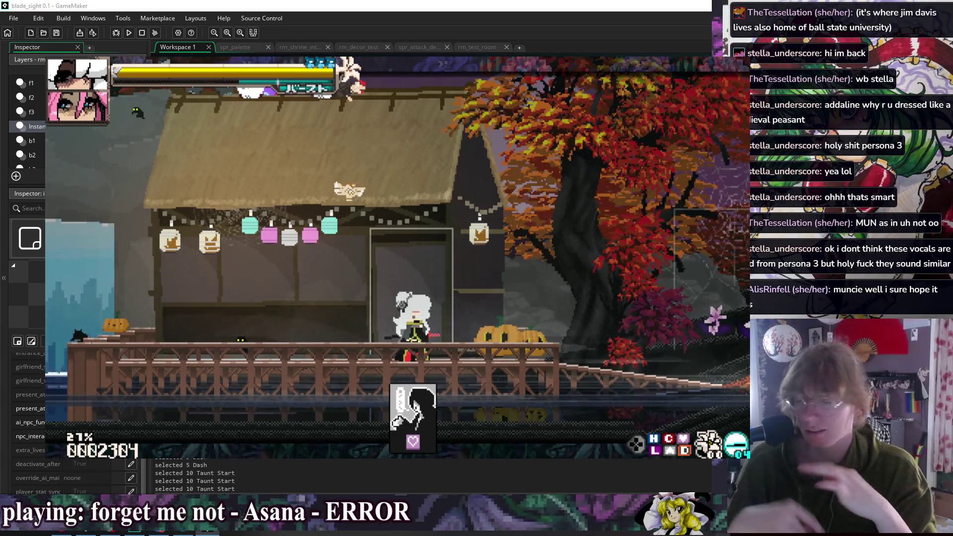
- Walk the player to the door, enter the next room through it, and quit the game
{"action": "key", "text": "Right"}
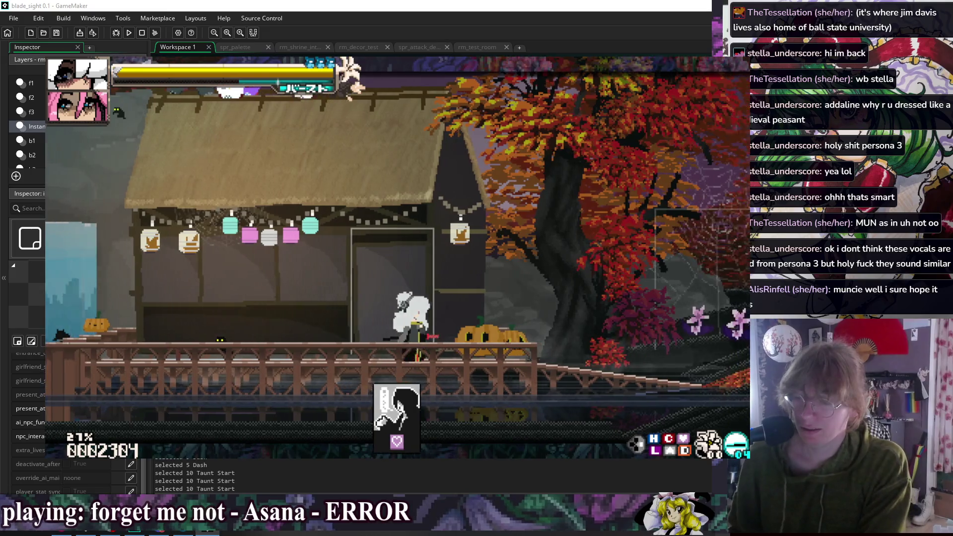
{"action": "key", "text": "Left"}
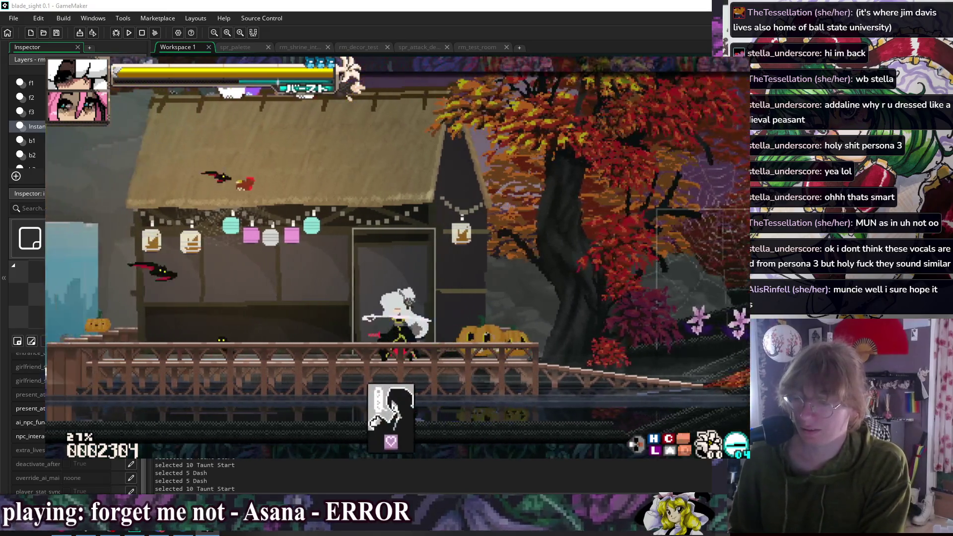
{"action": "key", "text": "Up"}
{"action": "key", "text": "Right"}
{"action": "key", "text": "Right"}
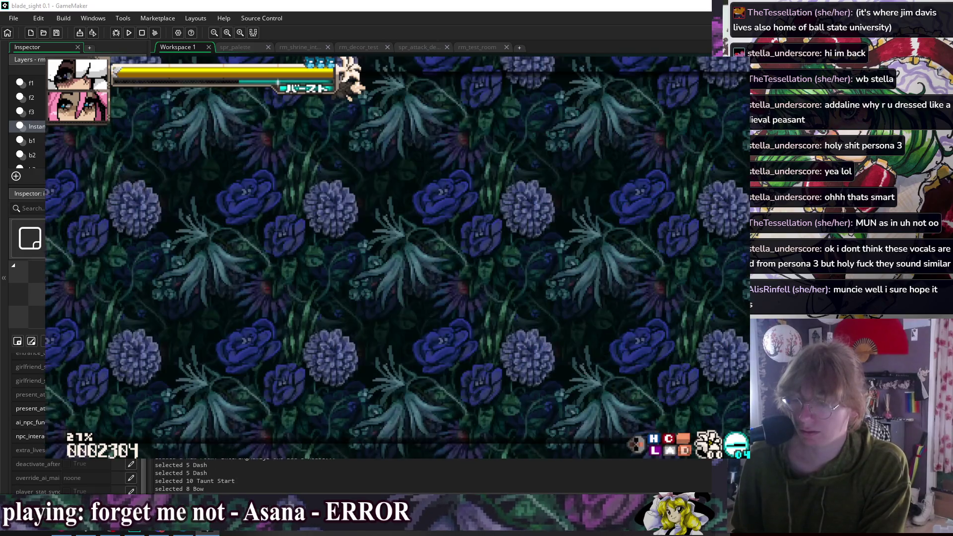
{"action": "key", "text": "Escape"}
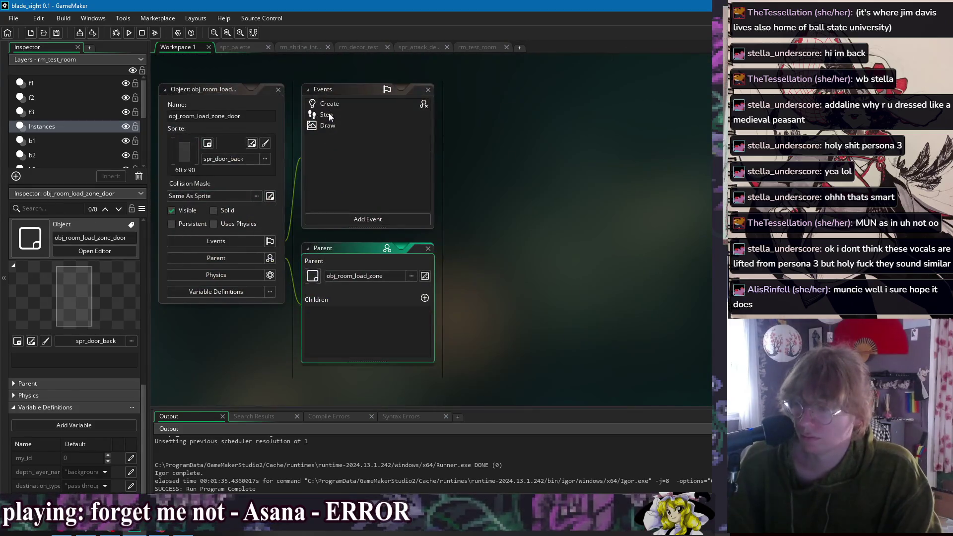
- In the Create event, delete the if(input_buffer…) lines and their closing brace from door_open_function
{"action": "left_click", "coordinate": [330, 107]}
{"action": "left_click", "coordinate": [331, 114]}
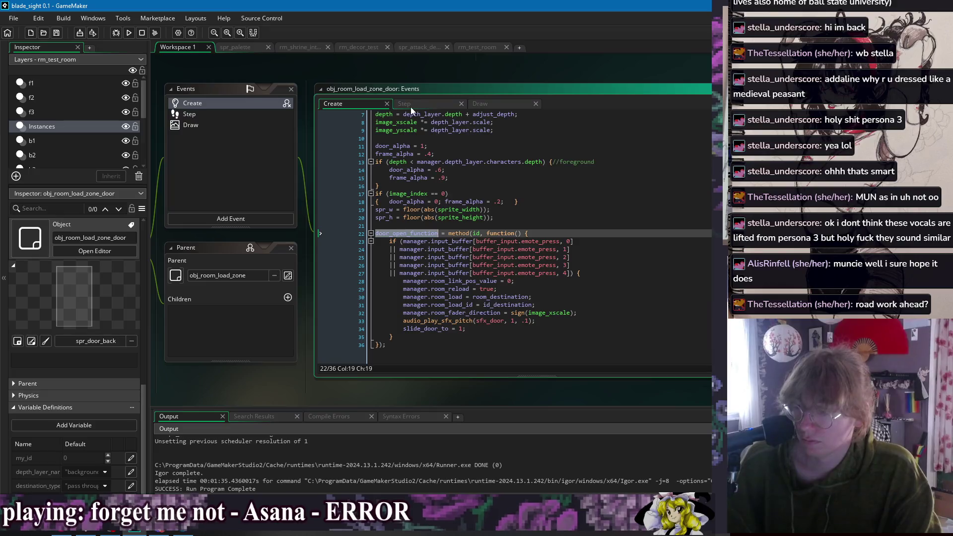
{"action": "left_click", "coordinate": [345, 104]}
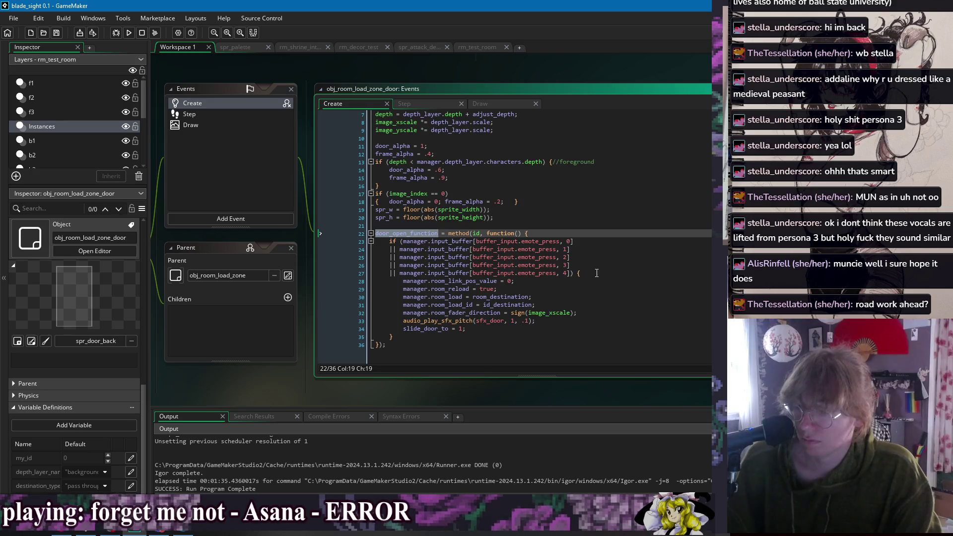
{"action": "left_click_drag", "start_coordinate": [597, 273], "coordinate": [603, 231]}
{"action": "key", "text": "BackSpace"}
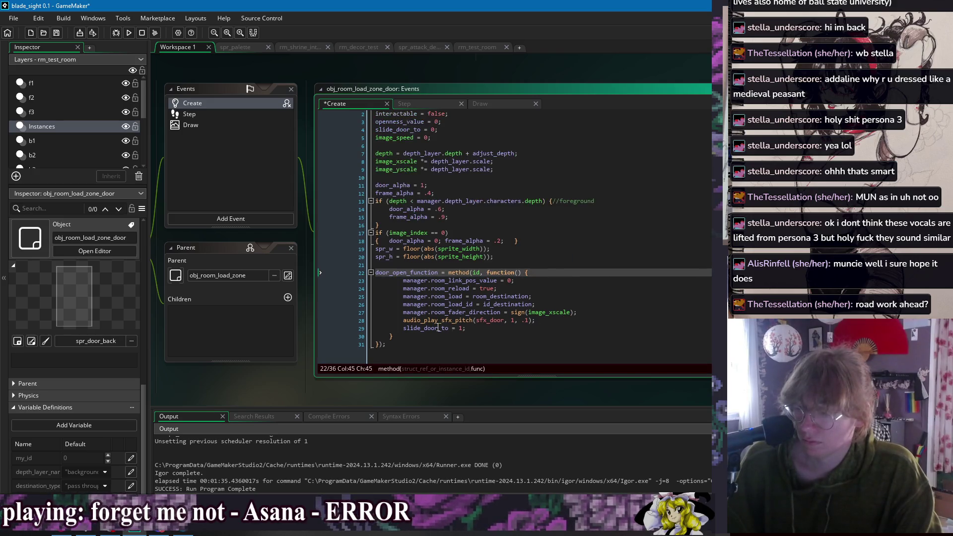
{"action": "left_click", "coordinate": [478, 336]}
{"action": "key", "text": "BackSpace"}
{"action": "key", "text": "BackSpace"}
{"action": "key", "text": "BackSpace"}
- Unindent the door_open_function body by one level
{"action": "mouse_move", "coordinate": [478, 336]}
{"action": "left_mouse_down"}
{"action": "mouse_move", "coordinate": [446, 304]}
{"action": "mouse_move", "coordinate": [403, 288]}
{"action": "left_mouse_up"}
{"action": "key", "text": "shift+Tab"}
{"action": "left_click", "coordinate": [568, 290]}
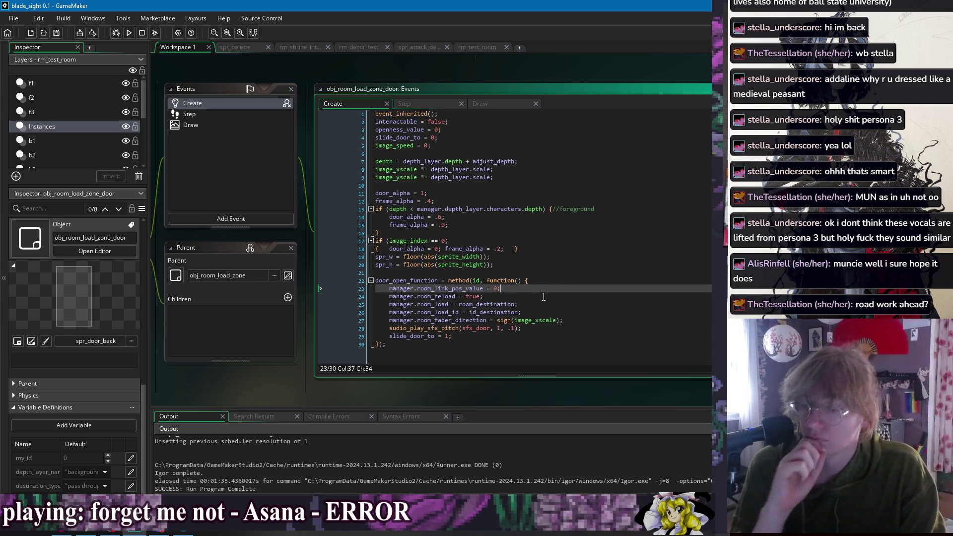
{"action": "key", "text": "Down"}
{"action": "key", "text": "Down"}
{"action": "key", "text": "Down"}
{"action": "key", "text": "Down"}
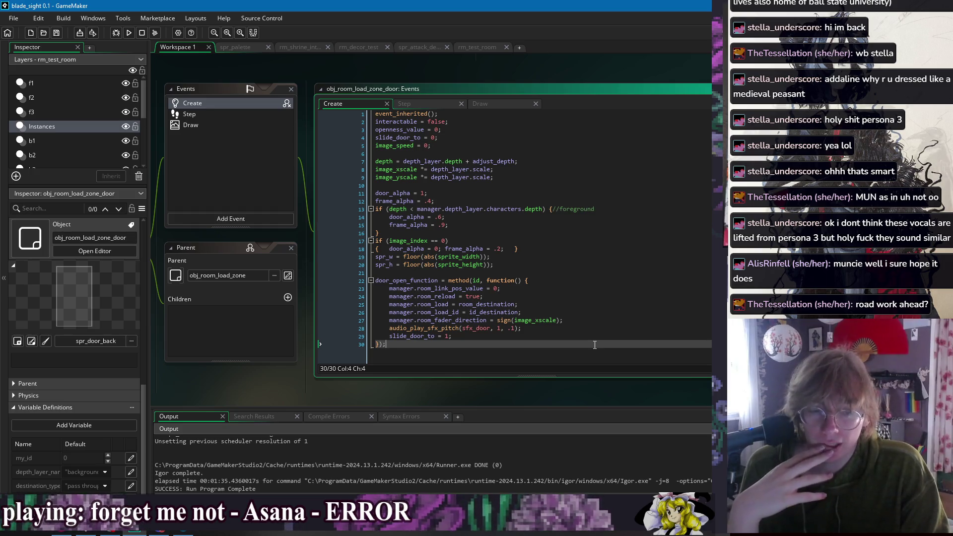
{"action": "left_click", "coordinate": [489, 274]}
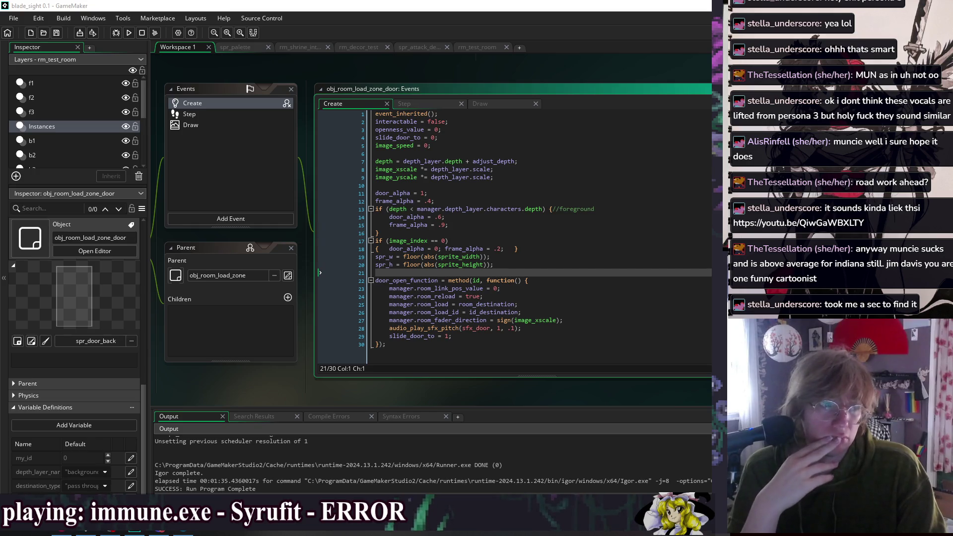
{"action": "key", "text": "XF86AudioPlay"}
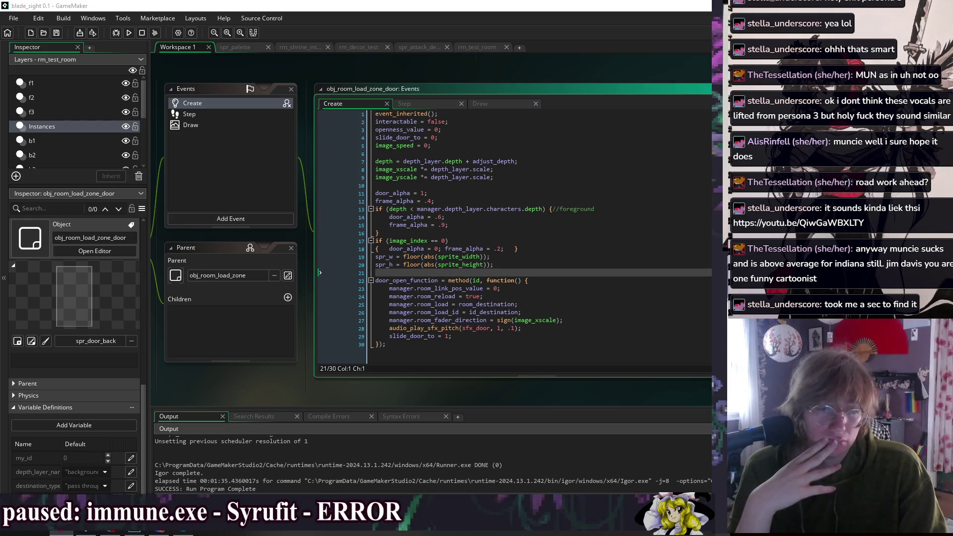
- Review the room_reload, room_load, room_load_id, room_fader_direction and slide_door_to lines of door_open_function
{"action": "left_click", "coordinate": [484, 248]}
{"action": "left_click", "coordinate": [596, 326]}
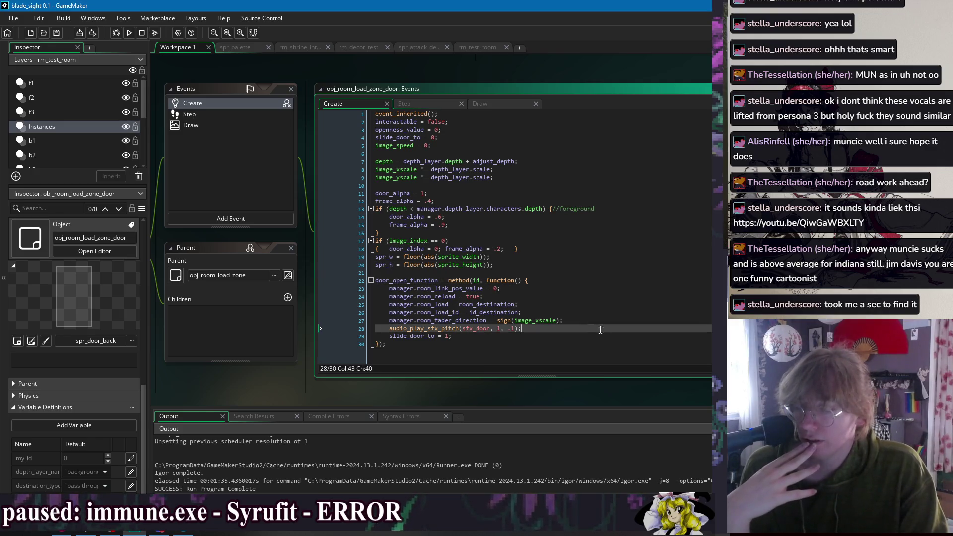
{"action": "left_click", "coordinate": [571, 336]}
{"action": "left_click", "coordinate": [590, 328]}
{"action": "left_click", "coordinate": [596, 296]}
{"action": "left_click", "coordinate": [595, 280]}
{"action": "left_click", "coordinate": [596, 296]}
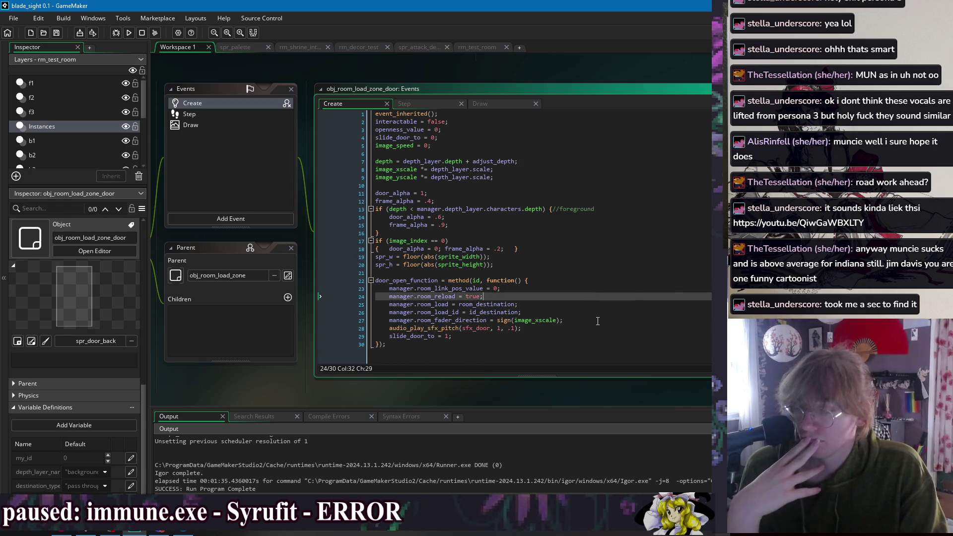
{"action": "left_click", "coordinate": [601, 336]}
{"action": "left_click", "coordinate": [601, 347]}
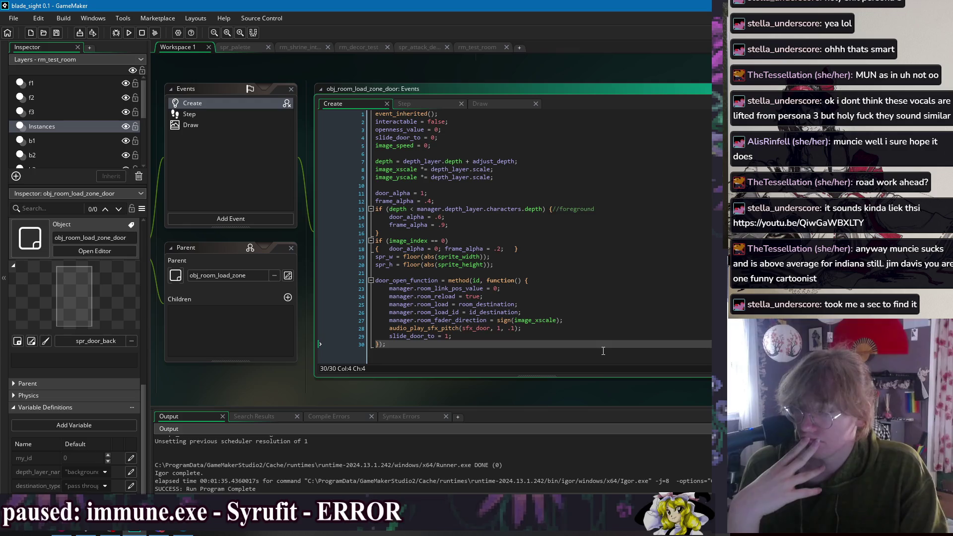
{"action": "left_click", "coordinate": [602, 336]}
{"action": "left_click", "coordinate": [604, 305]}
{"action": "left_click", "coordinate": [605, 288]}
{"action": "left_click", "coordinate": [607, 297]}
{"action": "left_click", "coordinate": [608, 304]}
{"action": "left_click", "coordinate": [609, 313]}
{"action": "left_click", "coordinate": [611, 321]}
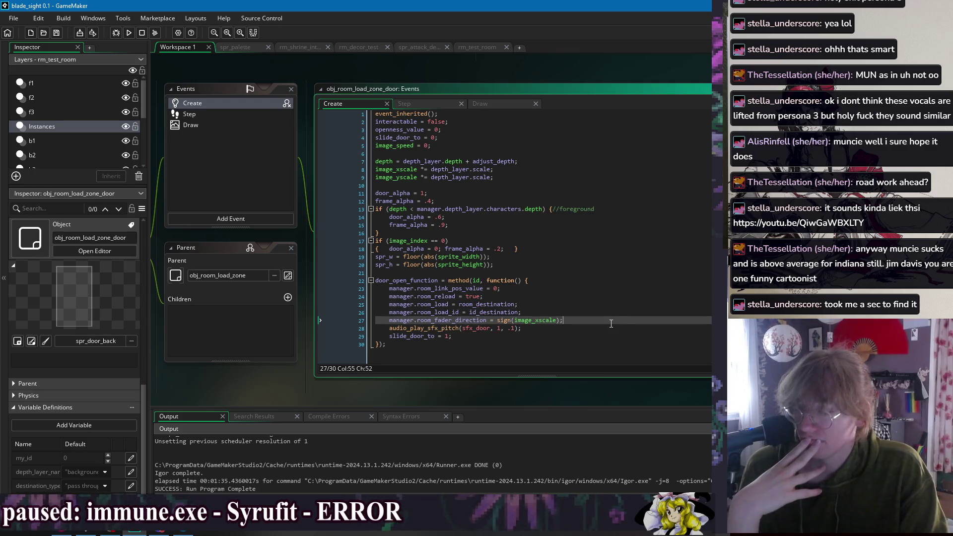
{"action": "left_click", "coordinate": [613, 314]}
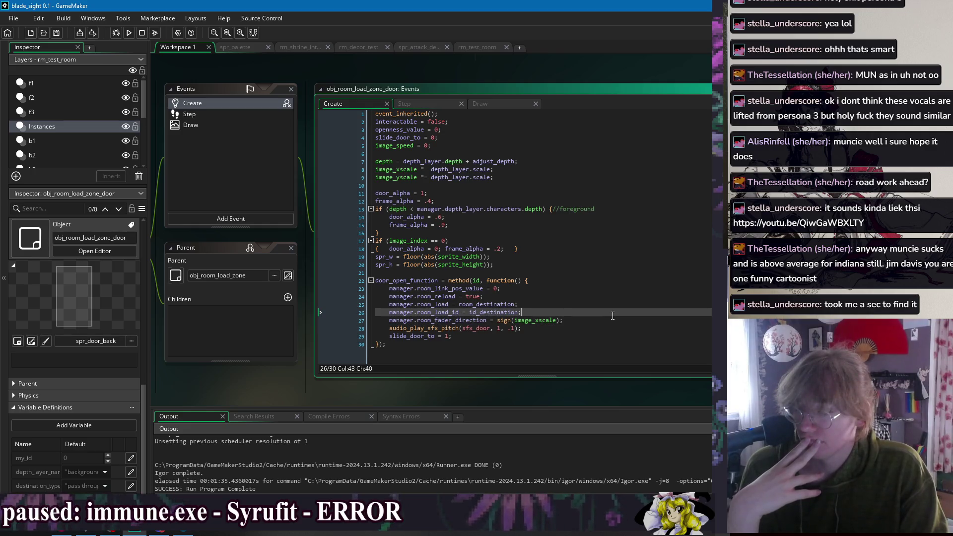
{"action": "left_click", "coordinate": [606, 297]}
{"action": "left_click", "coordinate": [604, 304]}
{"action": "left_click", "coordinate": [602, 312]}
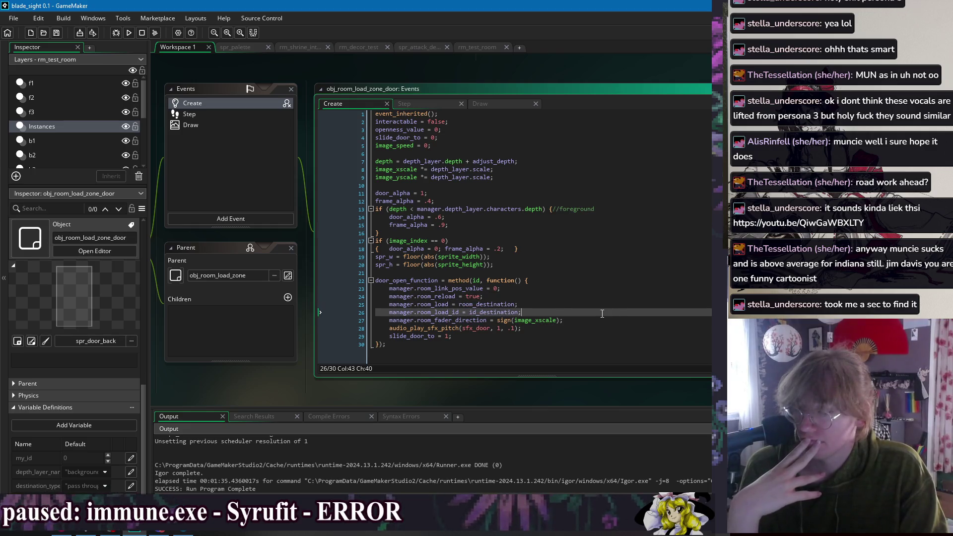
{"action": "left_click", "coordinate": [603, 321]}
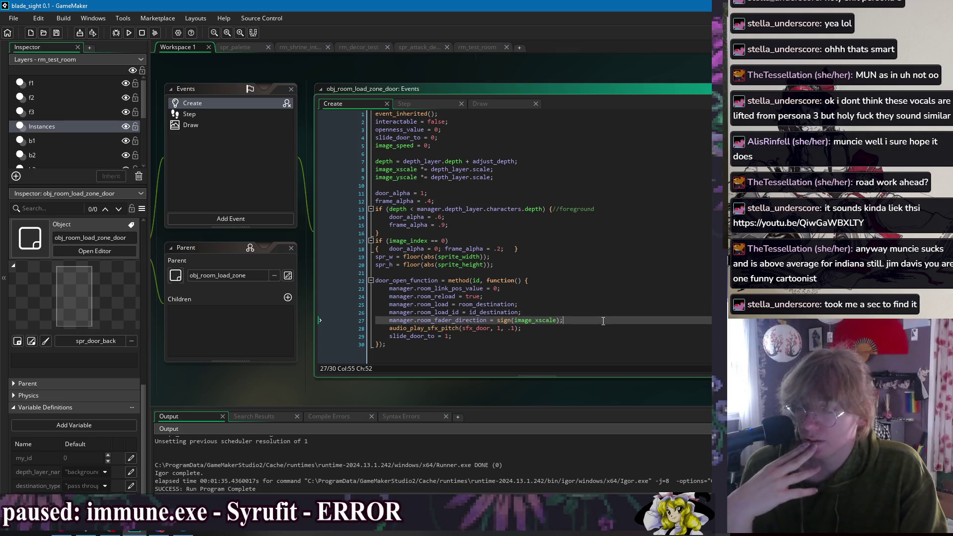
{"action": "left_click", "coordinate": [597, 336]}
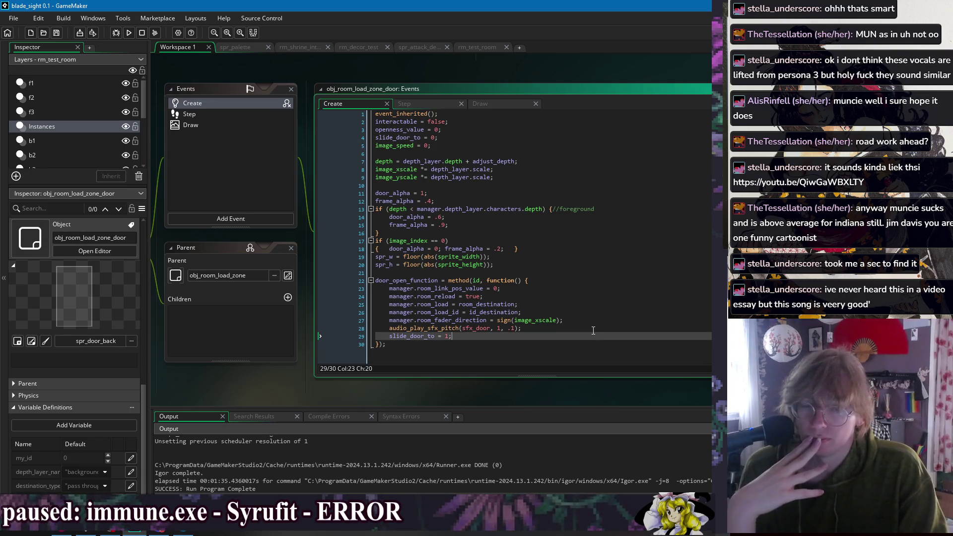
{"action": "left_click", "coordinate": [594, 305]}
{"action": "left_click", "coordinate": [587, 288]}
{"action": "left_click", "coordinate": [593, 304]}
{"action": "left_click", "coordinate": [594, 313]}
{"action": "left_click", "coordinate": [595, 322]}
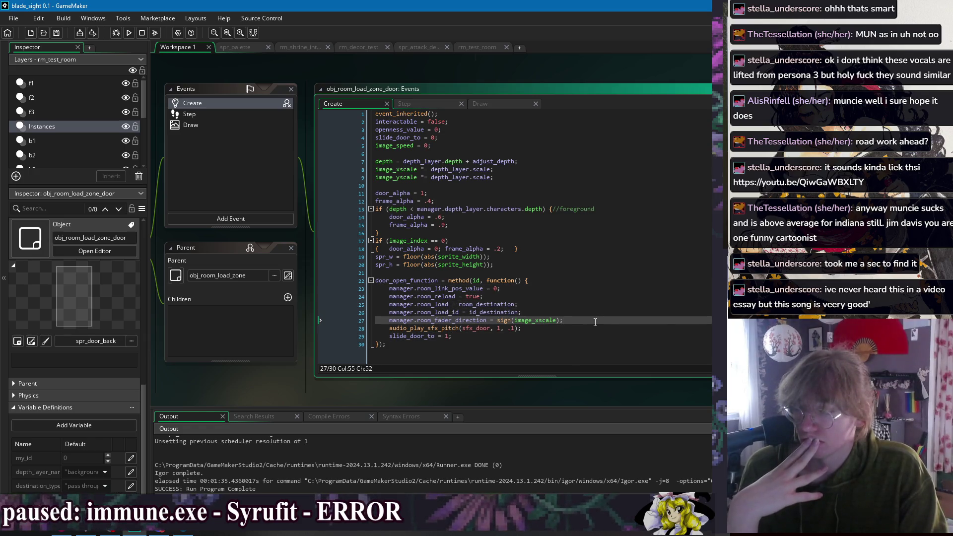
{"action": "left_click", "coordinate": [592, 298]}
- Select lines 23–28 of door_open_function, then bring up the Step event code
{"action": "mouse_move", "coordinate": [591, 298]}
{"action": "left_mouse_down"}
{"action": "mouse_move", "coordinate": [594, 331]}
{"action": "mouse_move", "coordinate": [601, 281]}
{"action": "left_mouse_up"}
{"action": "left_click", "coordinate": [593, 320]}
{"action": "left_click_drag", "start_coordinate": [610, 337], "coordinate": [621, 283]}
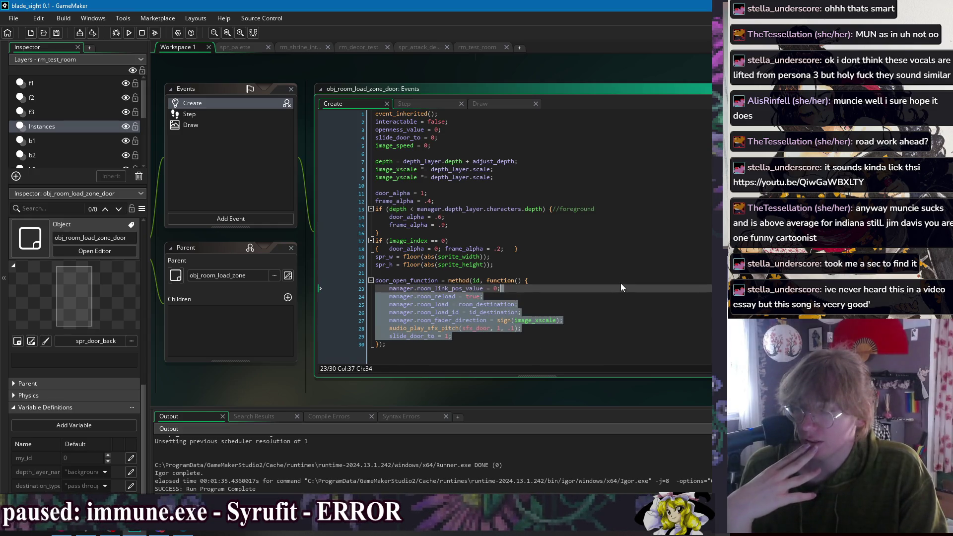
{"action": "left_click", "coordinate": [620, 284]}
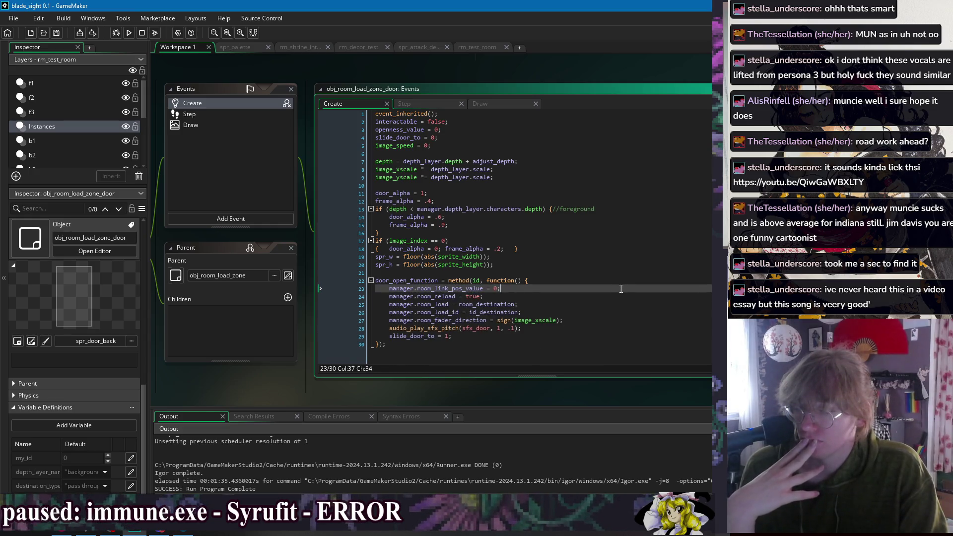
{"action": "left_click_drag", "start_coordinate": [619, 322], "coordinate": [619, 293]}
{"action": "left_click_drag", "start_coordinate": [620, 329], "coordinate": [624, 288]}
{"action": "left_click", "coordinate": [620, 327]}
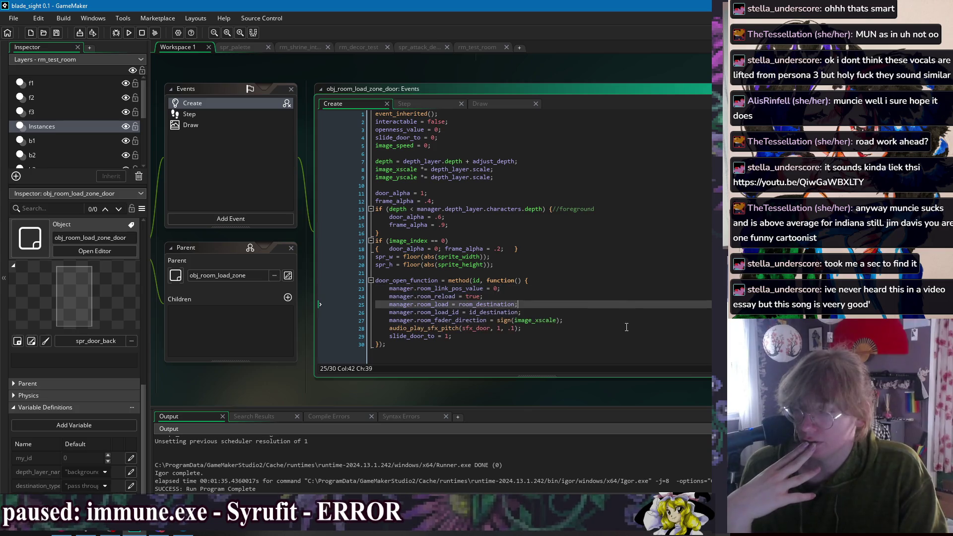
{"action": "left_click_drag", "start_coordinate": [618, 330], "coordinate": [621, 287]}
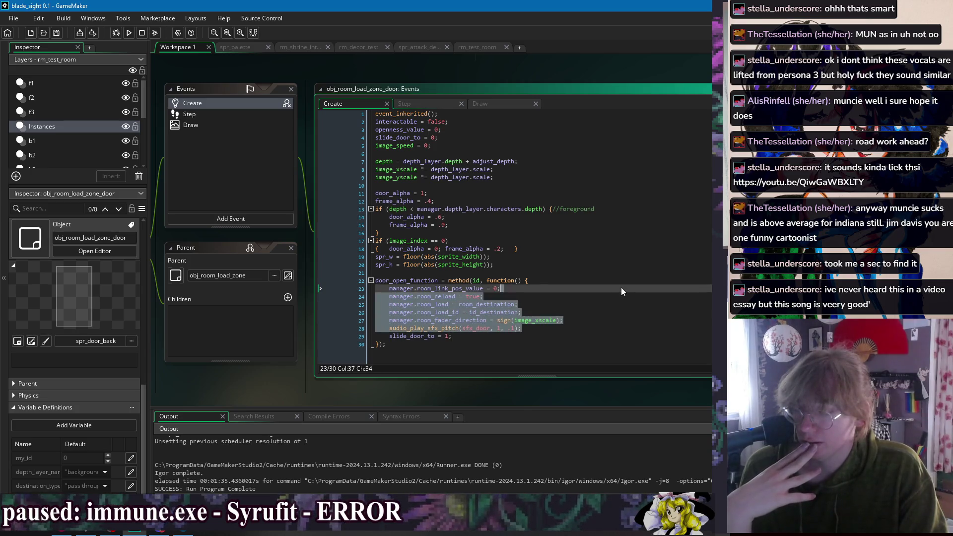
{"action": "left_click", "coordinate": [621, 287]}
{"action": "left_click", "coordinate": [441, 103]}
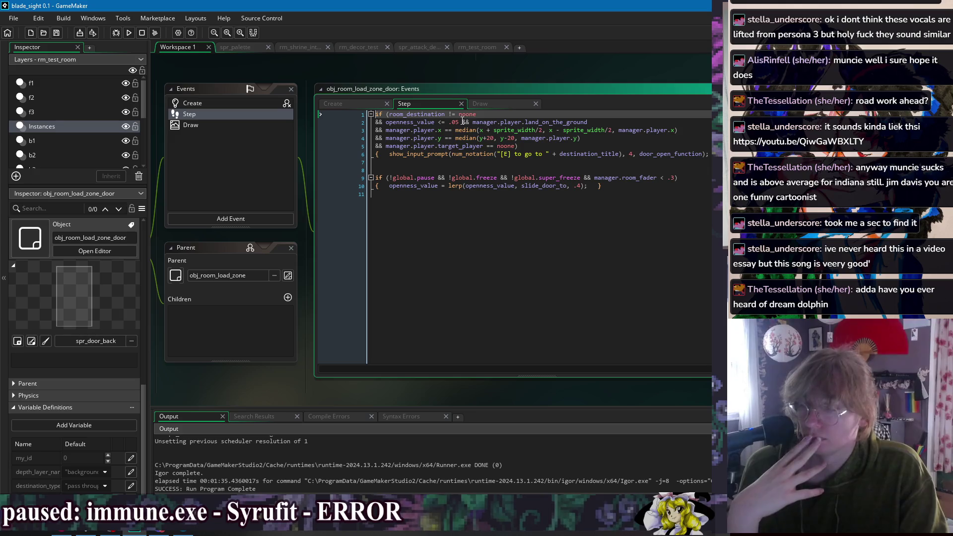
- Comment out the land_on_the_ground check, change the prompt argument to 2, and save
{"action": "left_click_drag", "start_coordinate": [607, 122], "coordinate": [465, 123]}
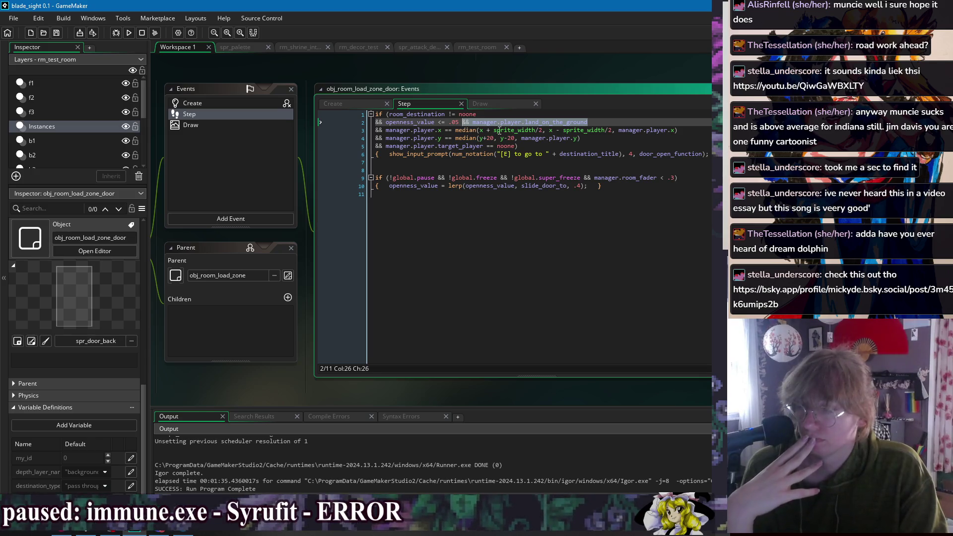
{"action": "left_click", "coordinate": [462, 122]}
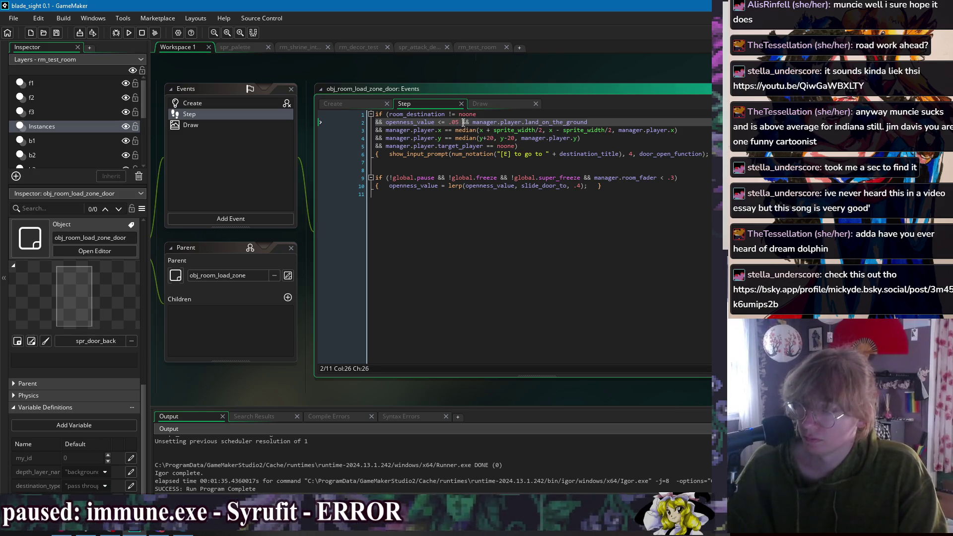
{"action": "type", "text": "//"}
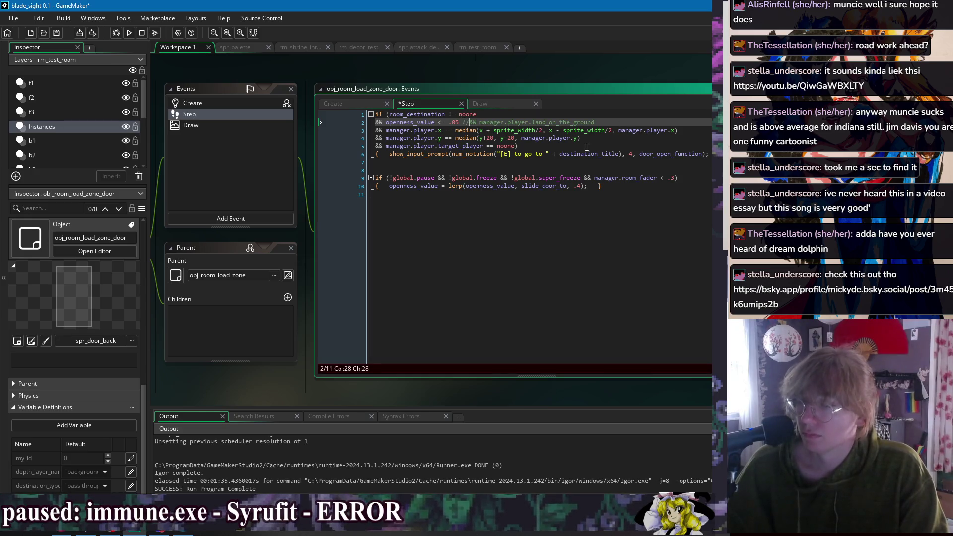
{"action": "left_click", "coordinate": [698, 150]}
{"action": "left_click_drag", "start_coordinate": [454, 156], "coordinate": [621, 156]}
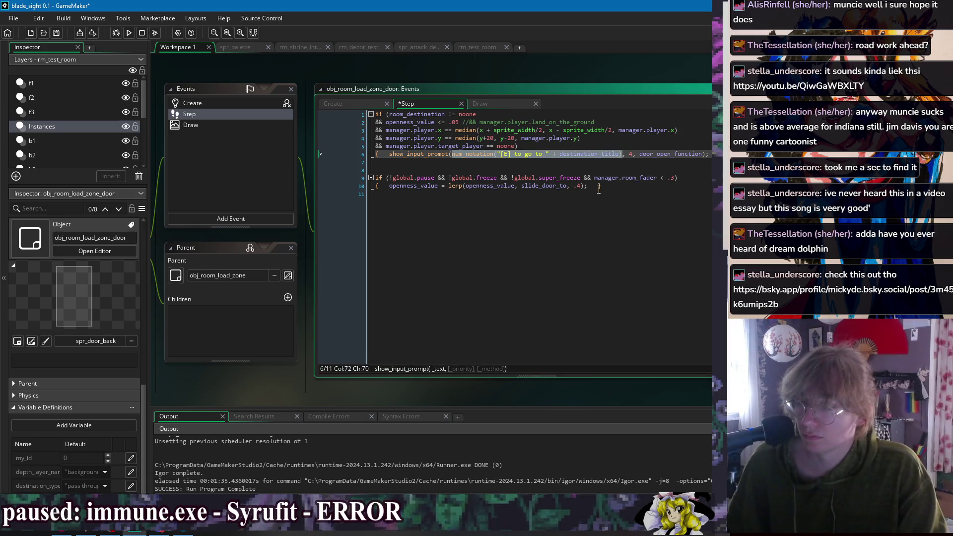
{"action": "type", "text": "2, 4, door_open_function);"}
{"action": "key", "text": "ctrl+s"}
- Glance at the Create event, return to the Step code, and start a test run
{"action": "double_click", "coordinate": [506, 154]}
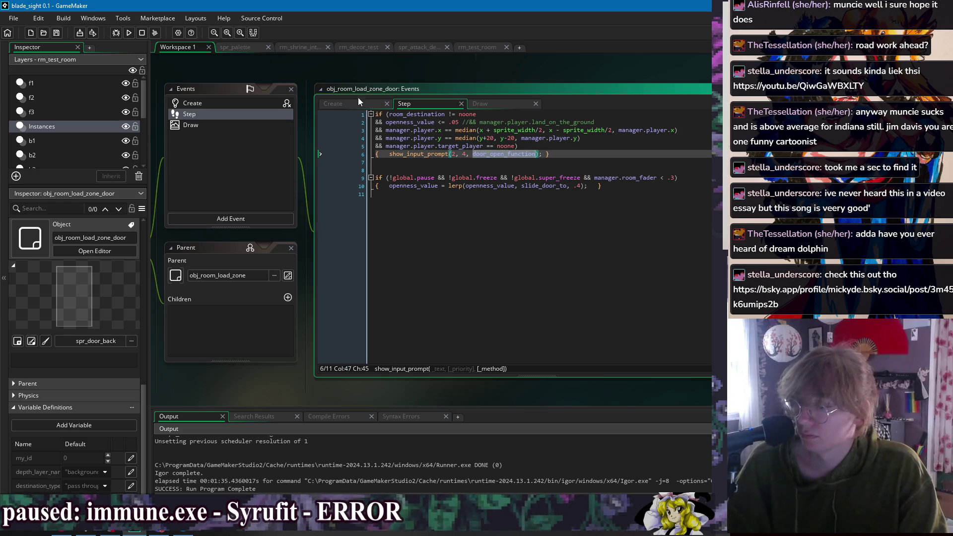
{"action": "left_click", "coordinate": [354, 101]}
{"action": "left_click", "coordinate": [477, 338]}
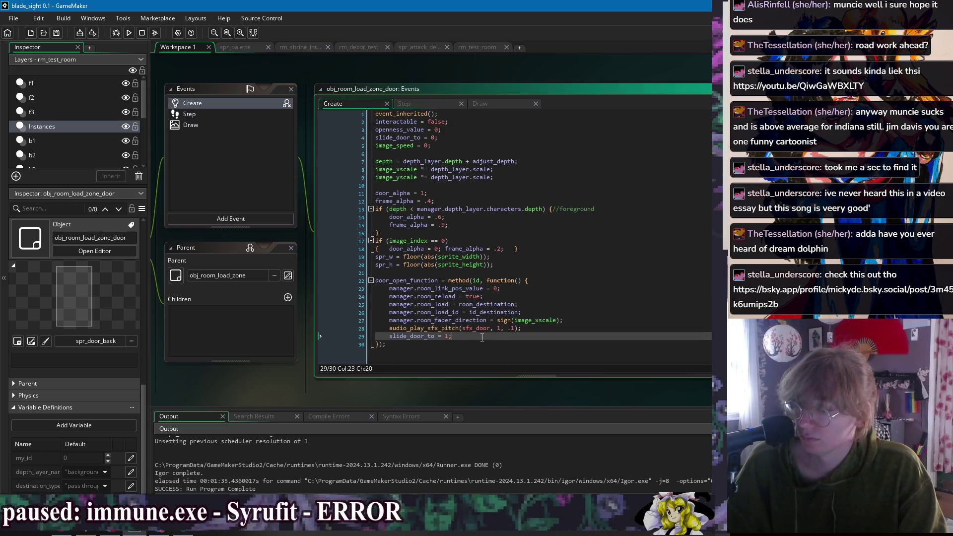
{"action": "left_click", "coordinate": [451, 101]}
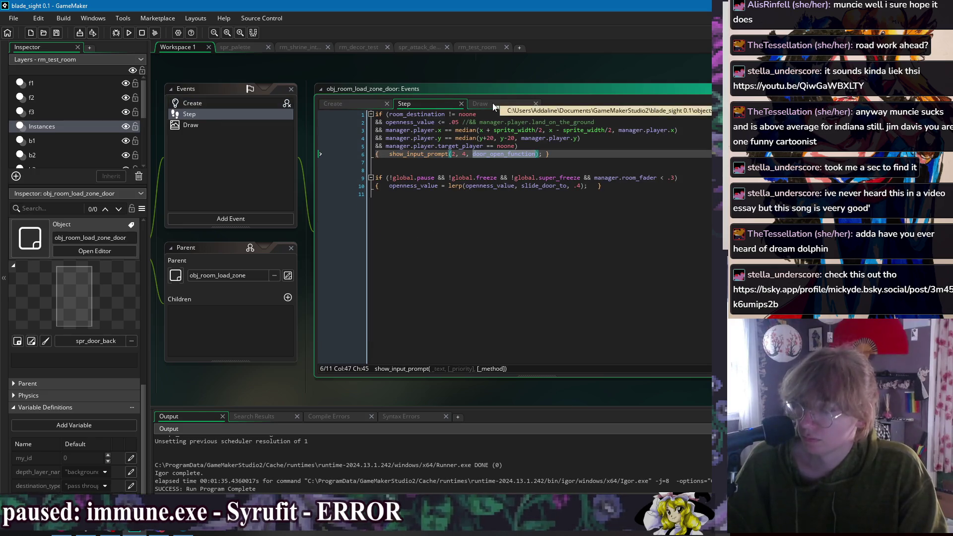
{"action": "left_click", "coordinate": [423, 47]}
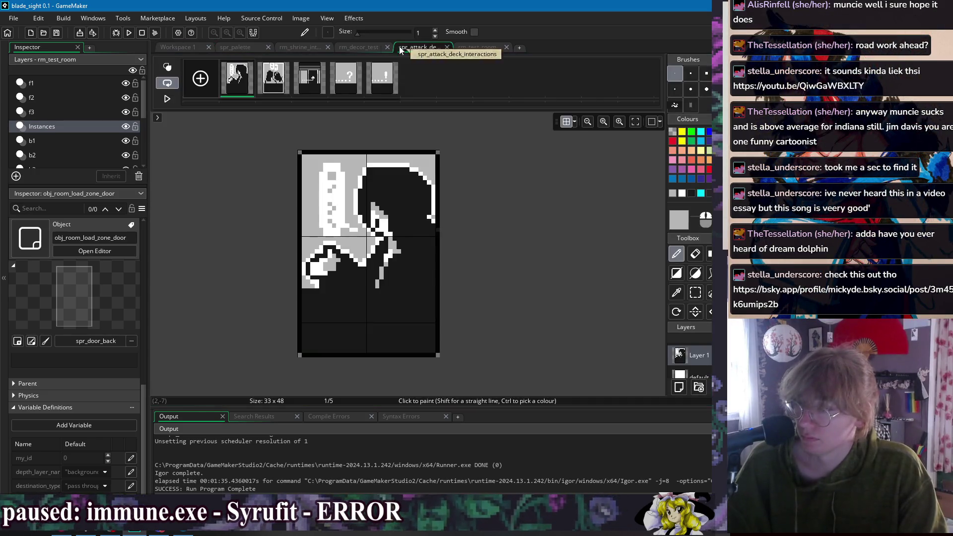
{"action": "left_click", "coordinate": [201, 46]}
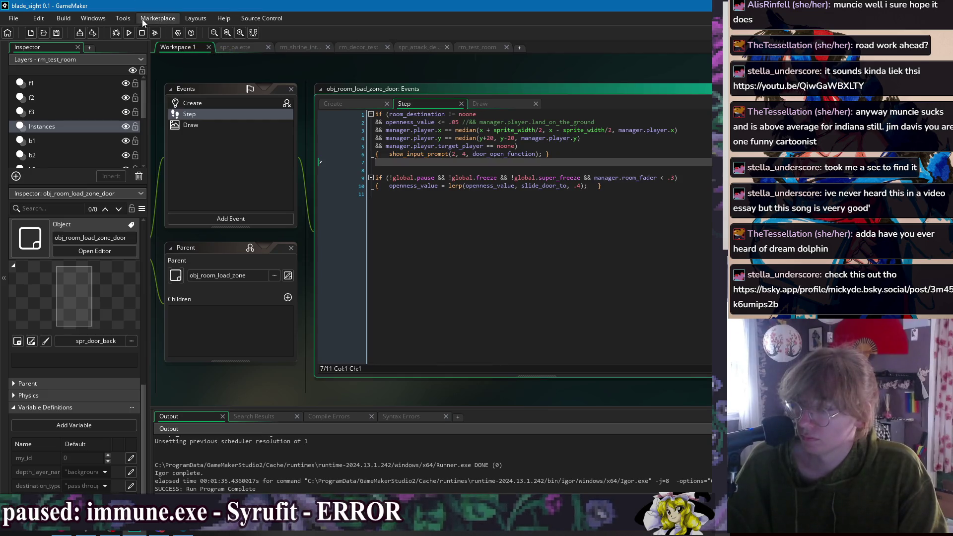
{"action": "left_click", "coordinate": [129, 32]}
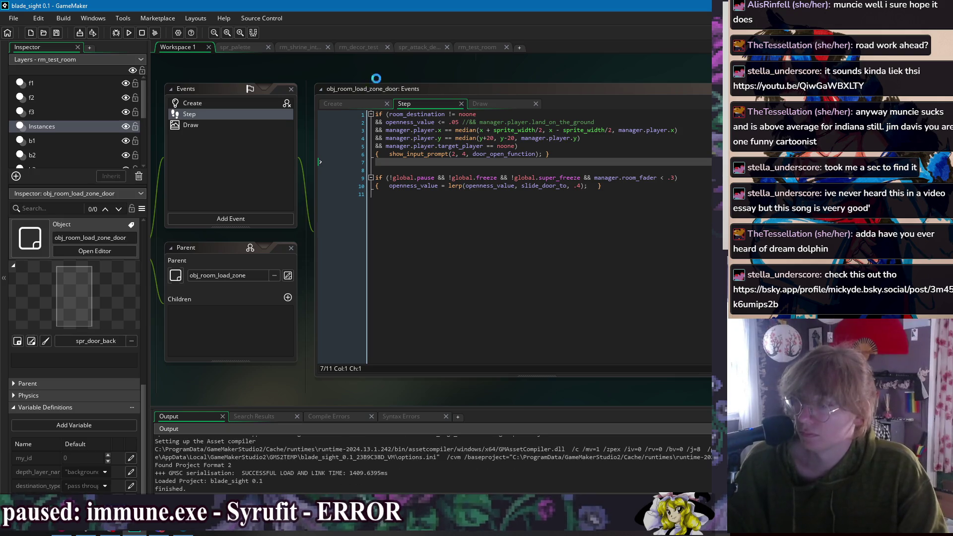
- Delete the '&& manager.player.target_player == noone' condition from the Step check
{"action": "left_click_drag", "start_coordinate": [516, 146], "coordinate": [623, 136]}
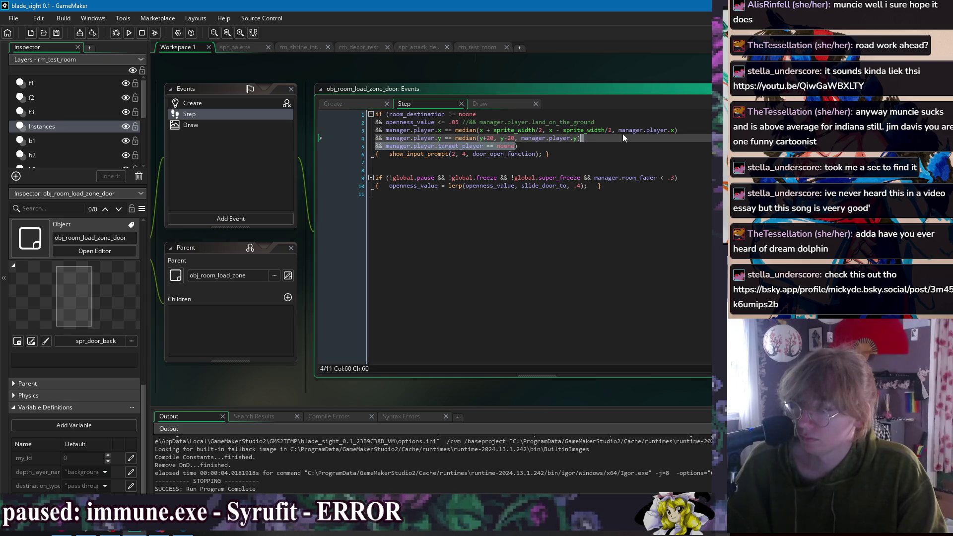
{"action": "key", "text": "BackSpace"}
{"action": "key", "text": "Down"}
- Test-run the game with the edited condition, then stop it
{"action": "left_click", "coordinate": [128, 32]}
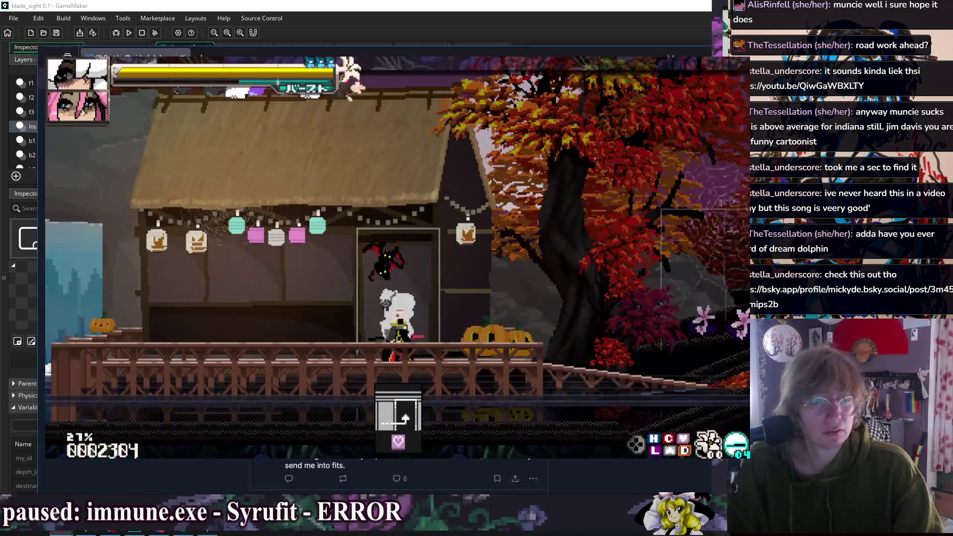
{"action": "left_click", "coordinate": [129, 48]}
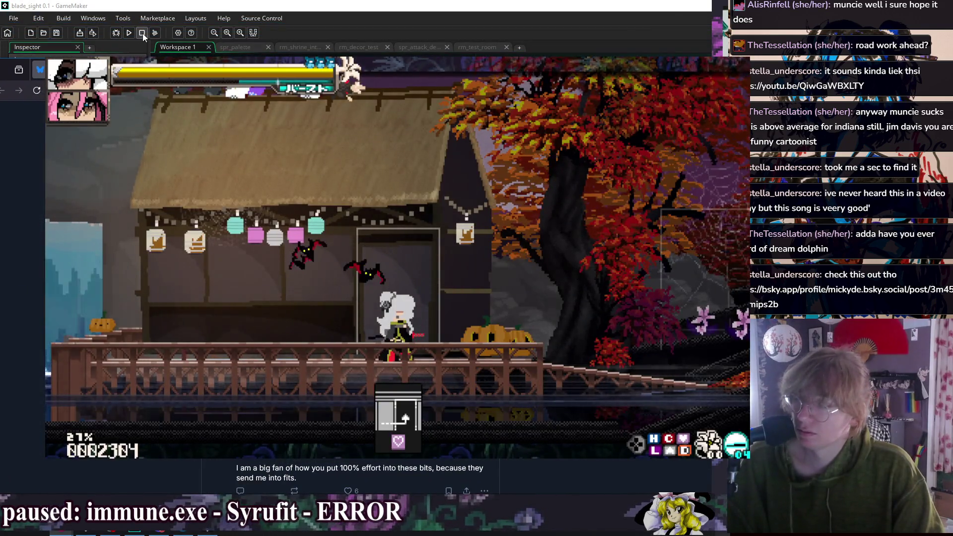
{"action": "left_click", "coordinate": [142, 33]}
{"action": "mouse_move", "coordinate": [64, 533]}
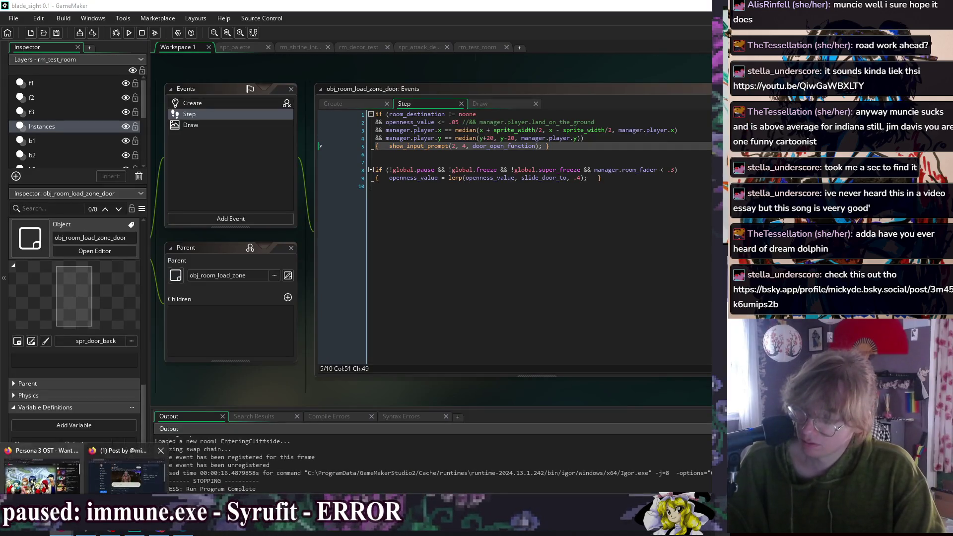
{"action": "left_click", "coordinate": [127, 474]}
- Move the browser up, play the Bluesky post's video, and close the browser window
{"action": "left_click_drag", "start_coordinate": [450, 43], "coordinate": [449, 15]}
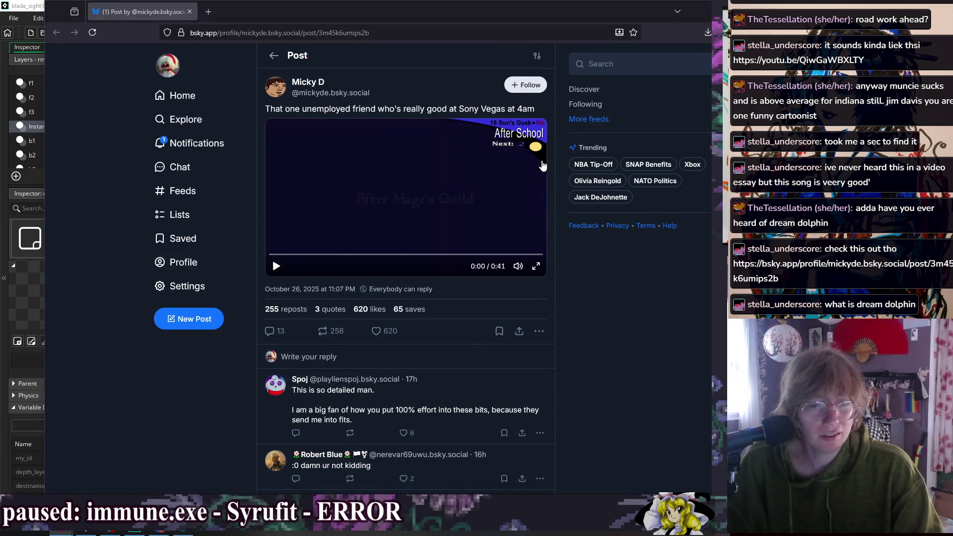
{"action": "left_click", "coordinate": [417, 193]}
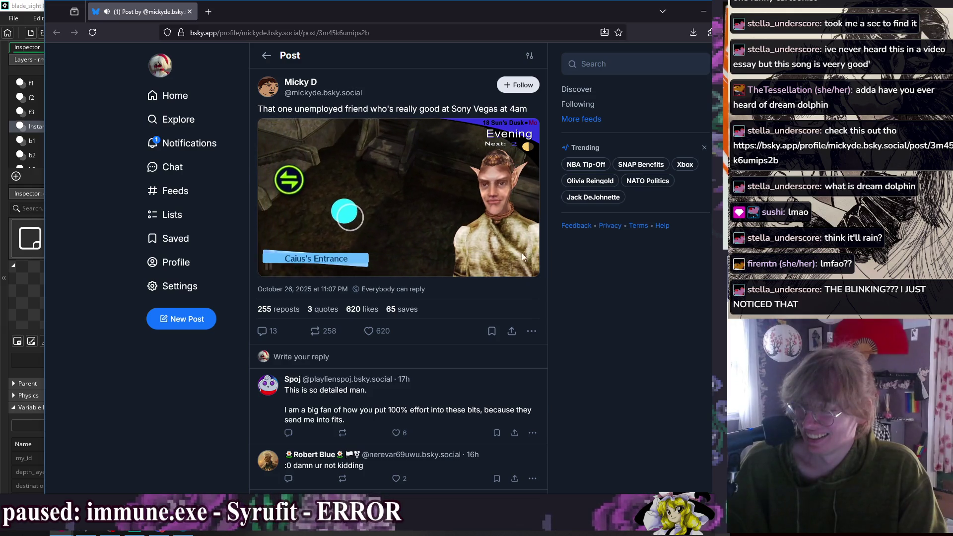
{"action": "mouse_move", "coordinate": [481, 197]}
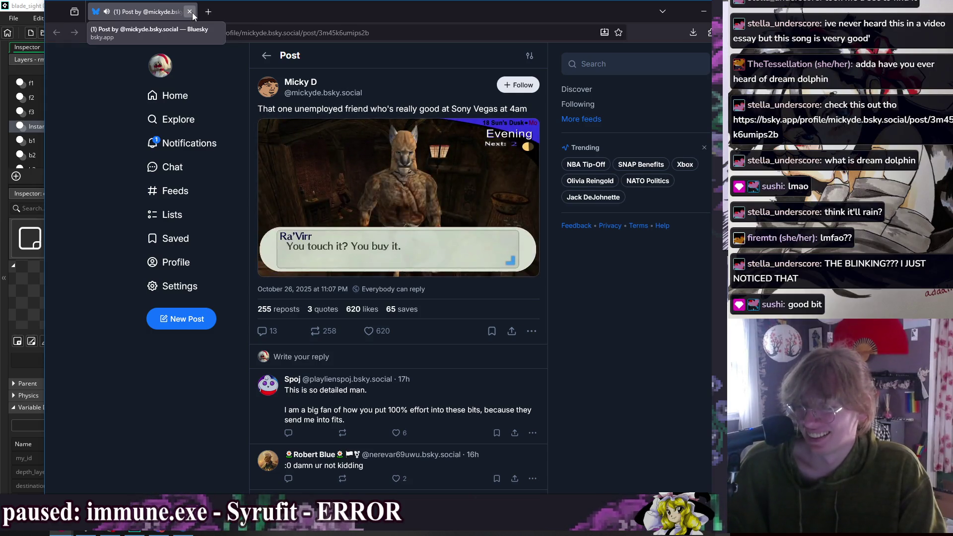
{"action": "left_click", "coordinate": [192, 12]}
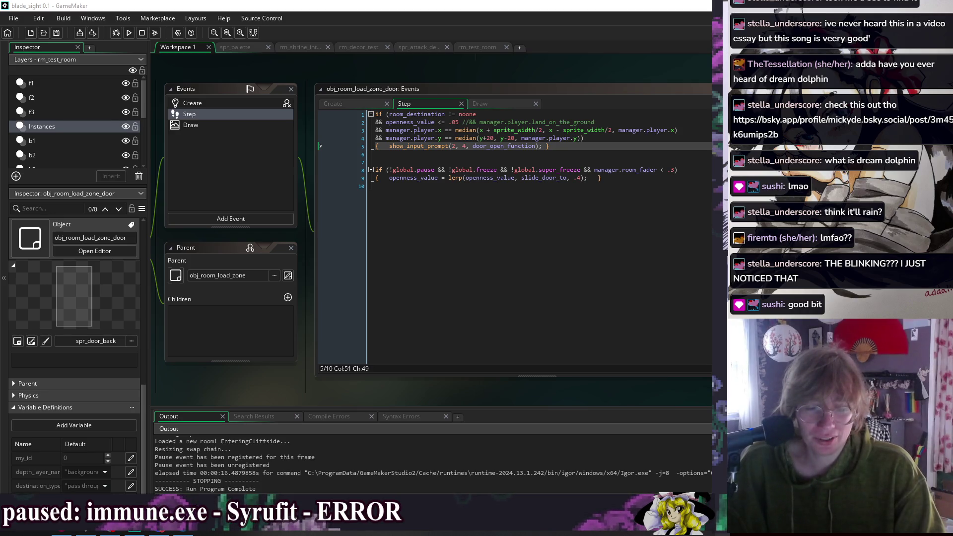
- Remove the blank line between the blocks and the trailing empty line in the Step code
{"action": "left_click", "coordinate": [393, 156]}
{"action": "key", "text": "Delete"}
{"action": "left_click", "coordinate": [499, 207]}
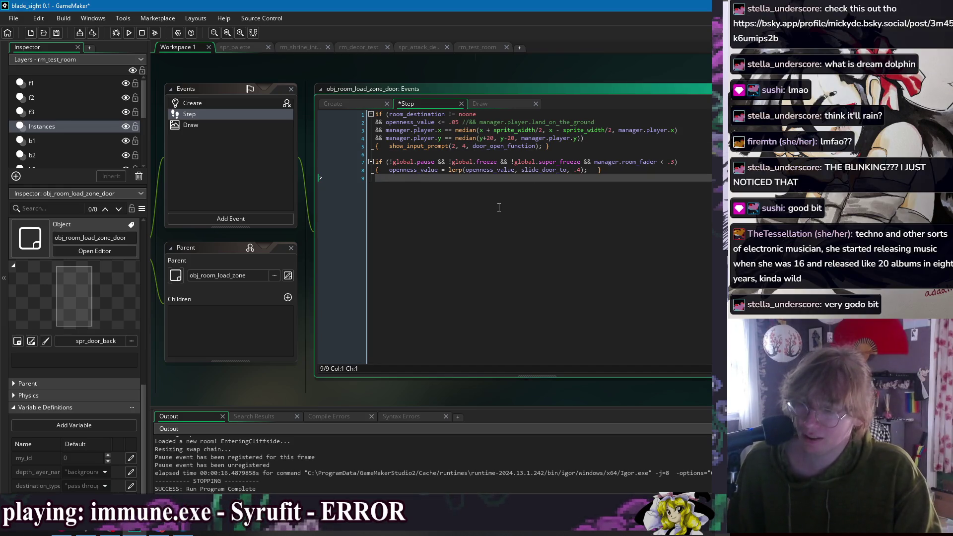
{"action": "left_click", "coordinate": [444, 161]}
{"action": "left_click", "coordinate": [463, 200]}
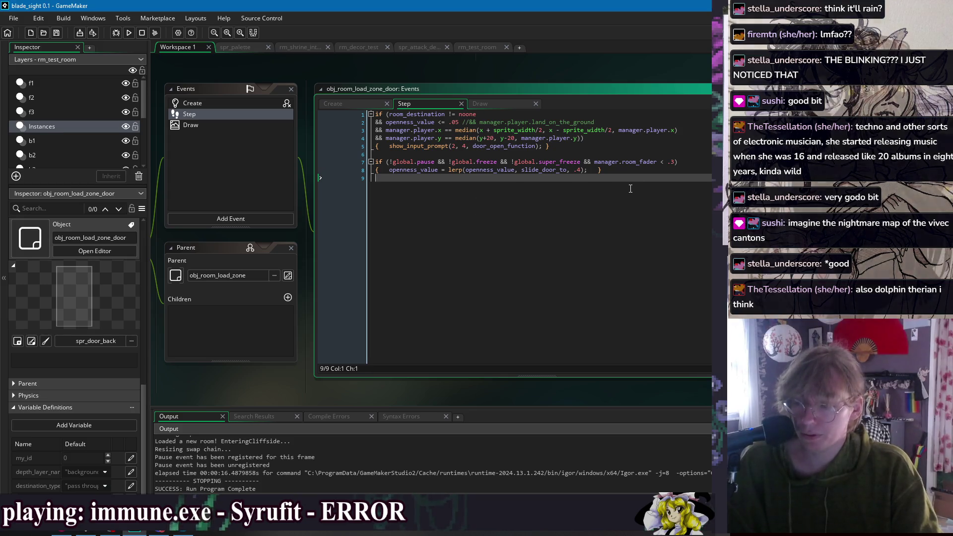
{"action": "key", "text": "BackSpace"}
- Save the project with Ctrl+S and run the game with F5
{"action": "left_click", "coordinate": [626, 156]}
{"action": "left_click", "coordinate": [625, 144]}
{"action": "key", "text": "ctrl+s"}
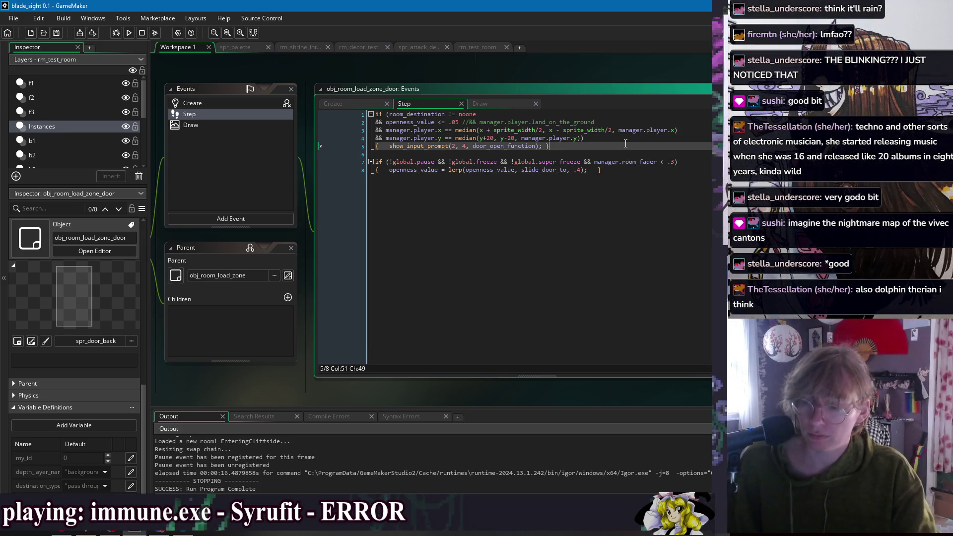
{"action": "key", "text": "F5"}
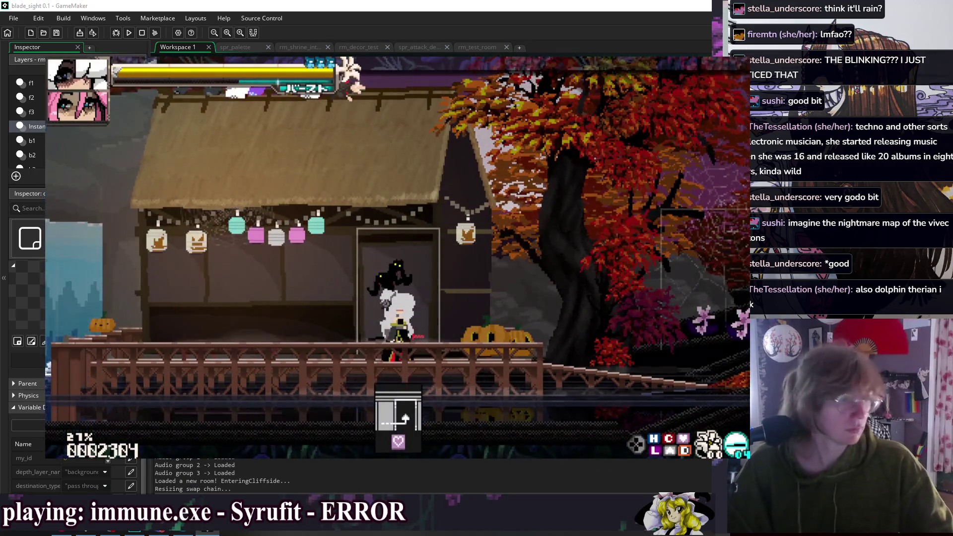
- Walk into the next room, exit right to Cliffside, then use the doors to visit Hotspring and return
{"action": "key", "text": "Right"}
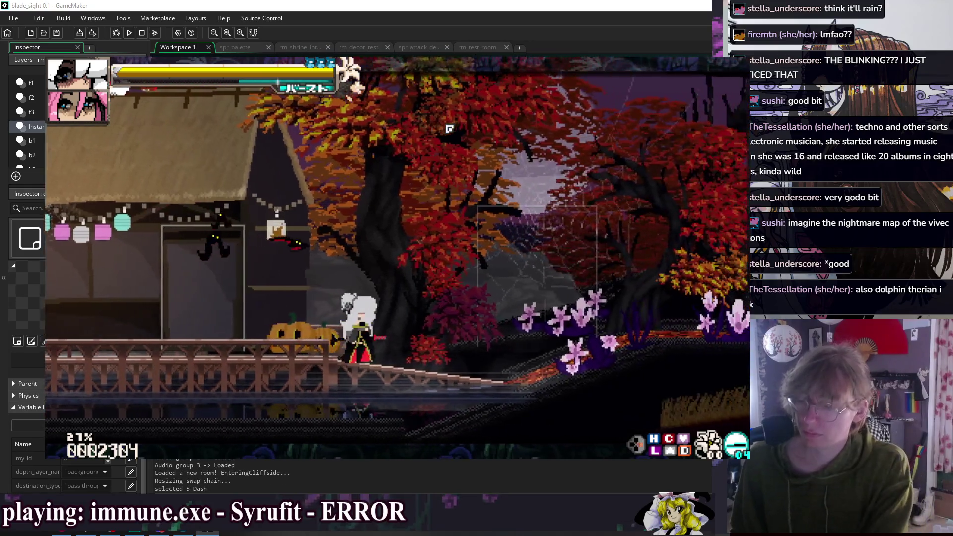
{"action": "key", "text": "Left"}
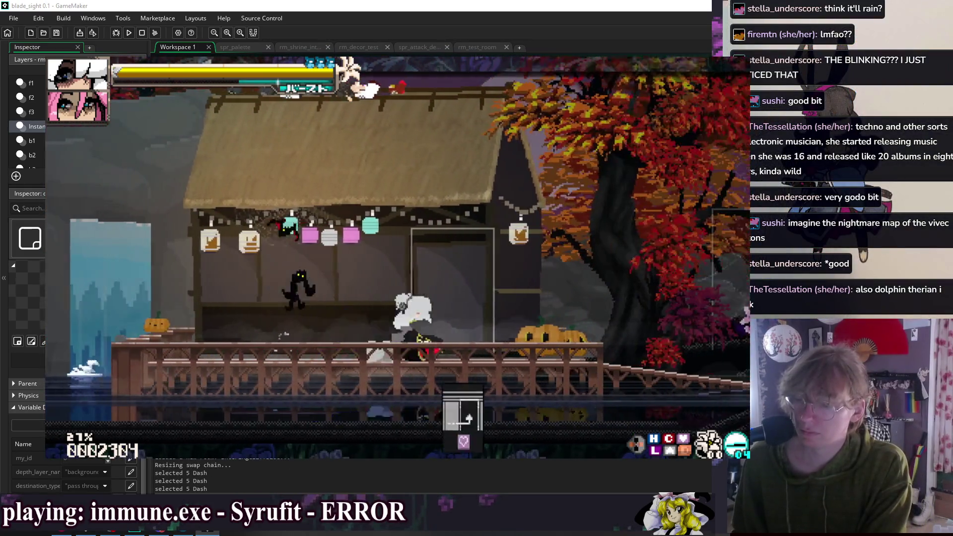
{"action": "key", "text": "Left"}
{"action": "key", "text": "Left"}
{"action": "key", "text": "Right"}
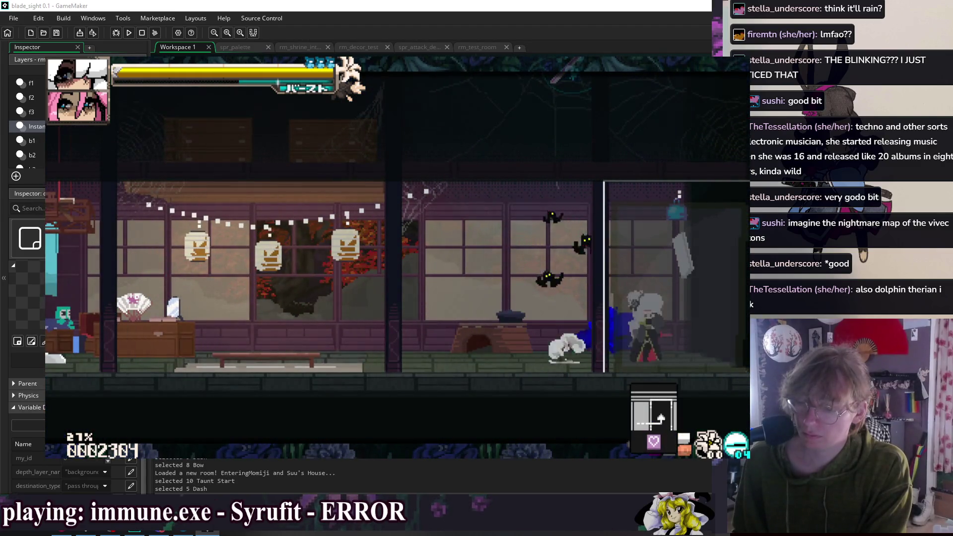
{"action": "key", "text": "Right"}
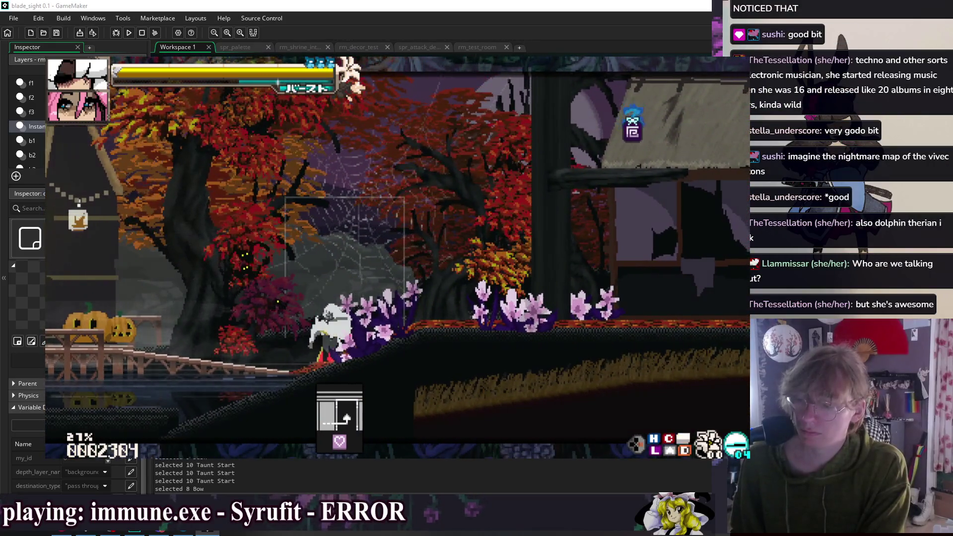
{"action": "key", "text": "Up"}
{"action": "key", "text": "Up"}
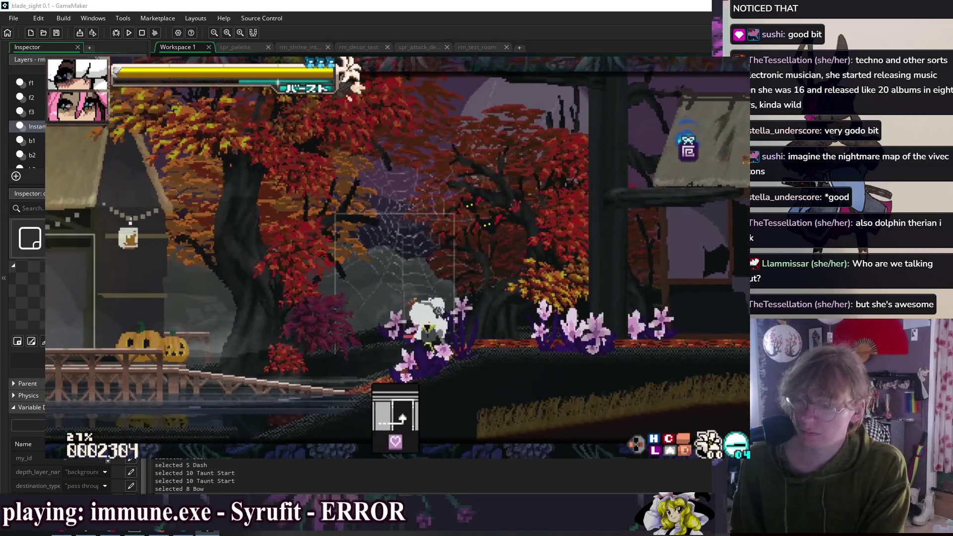
{"action": "key", "text": "Up"}
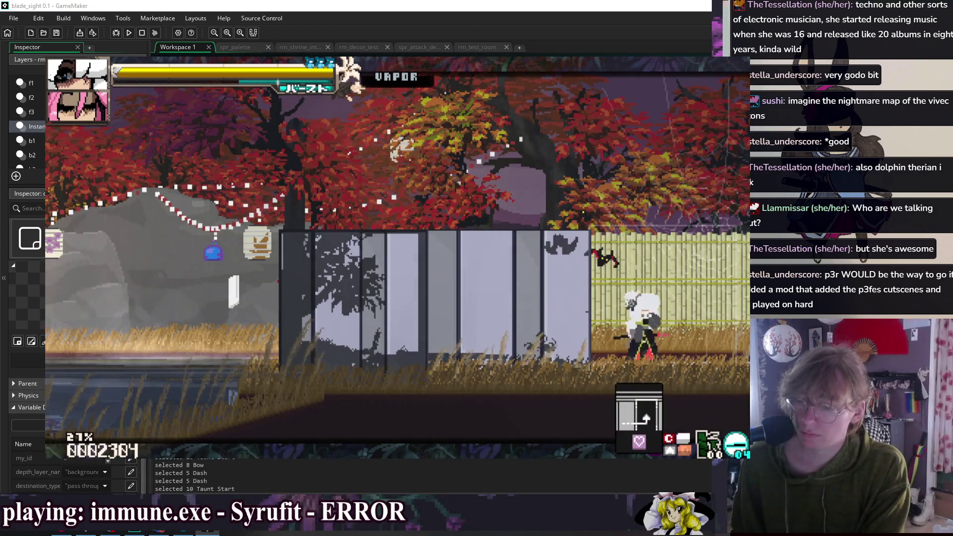
{"action": "key", "text": "Up"}
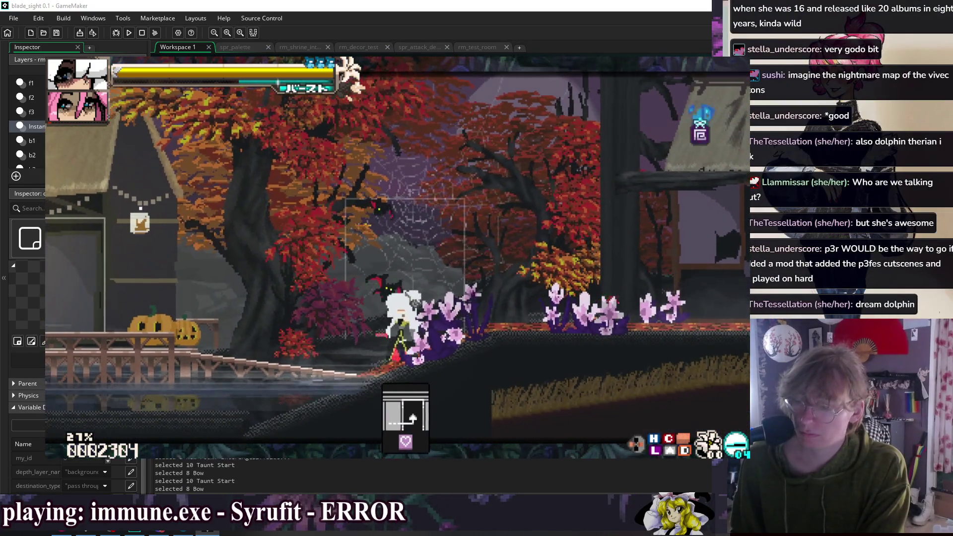
{"action": "key", "text": "Right"}
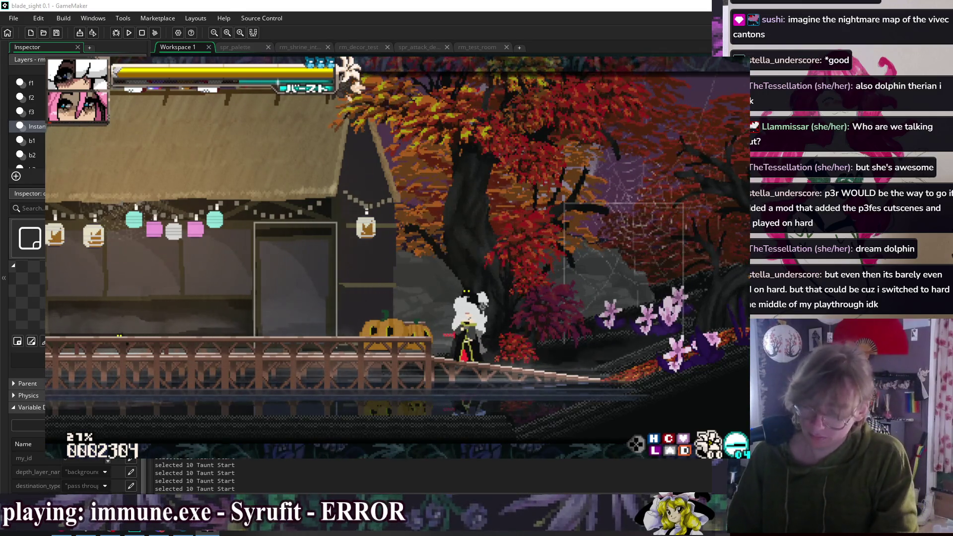
- Switch to the bow, pause and resume, then go through the door into Cliffside
{"action": "key", "text": "8"}
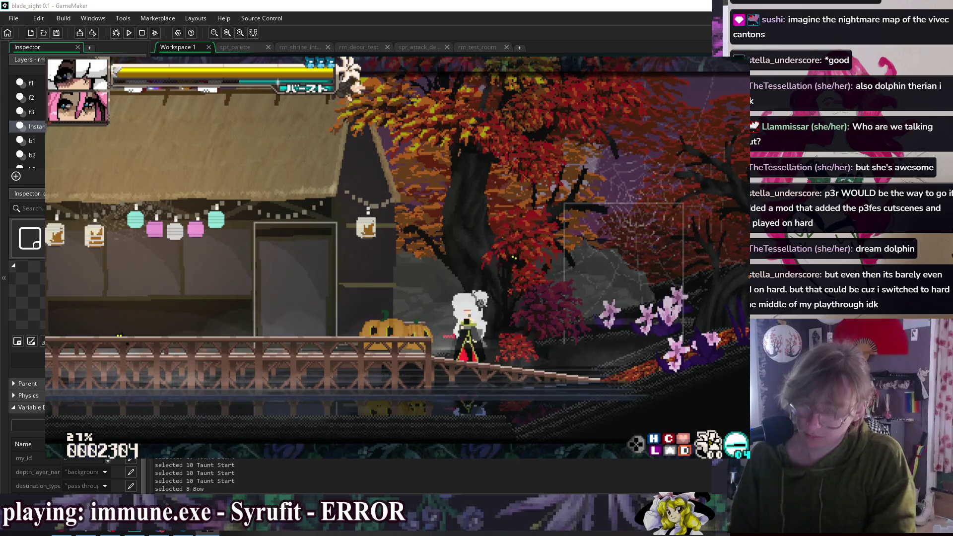
{"action": "key", "text": "Escape"}
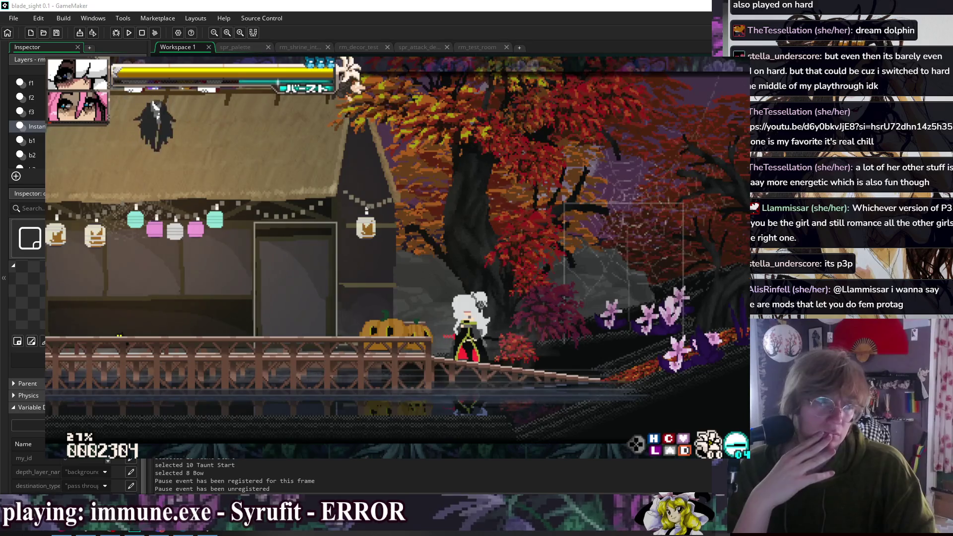
{"action": "key", "text": "XF86AudioPlay"}
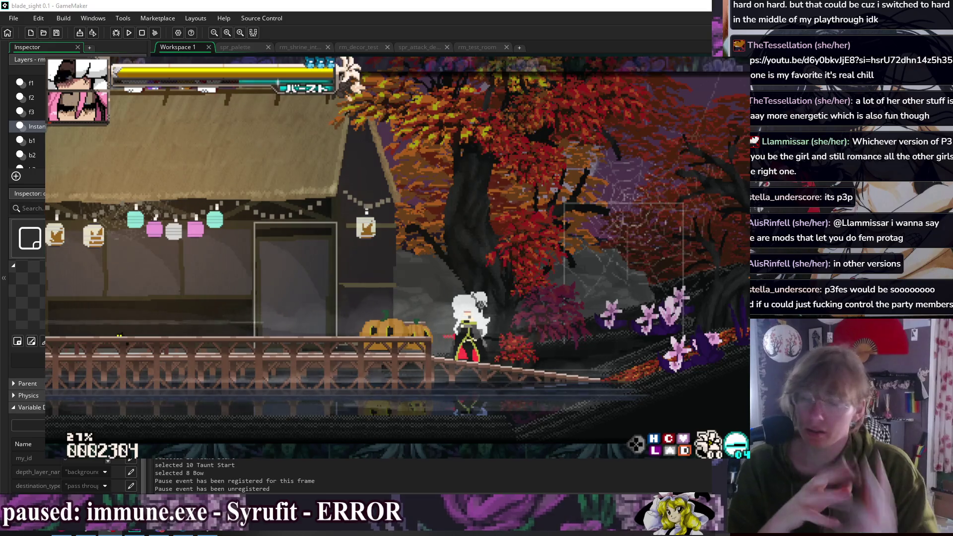
{"action": "key", "text": "Left"}
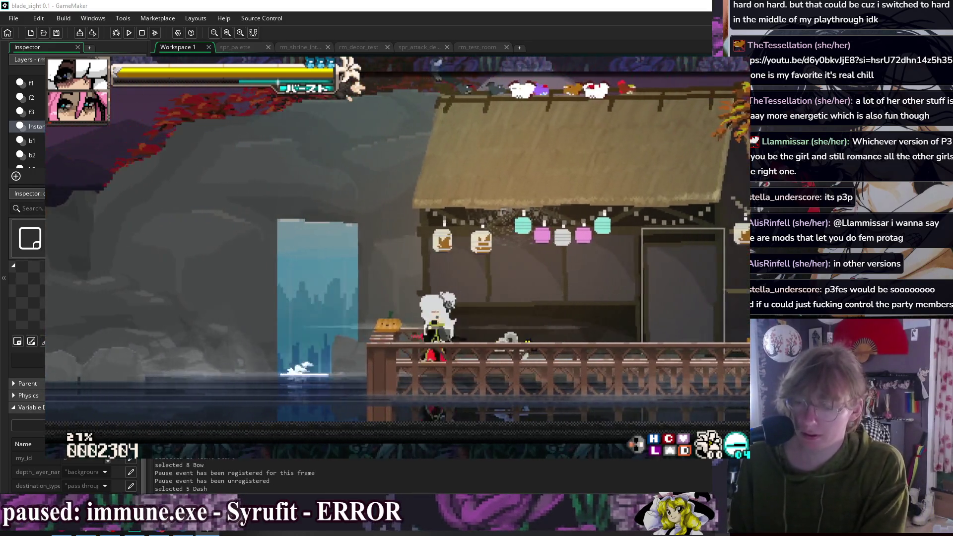
{"action": "key", "text": "Right"}
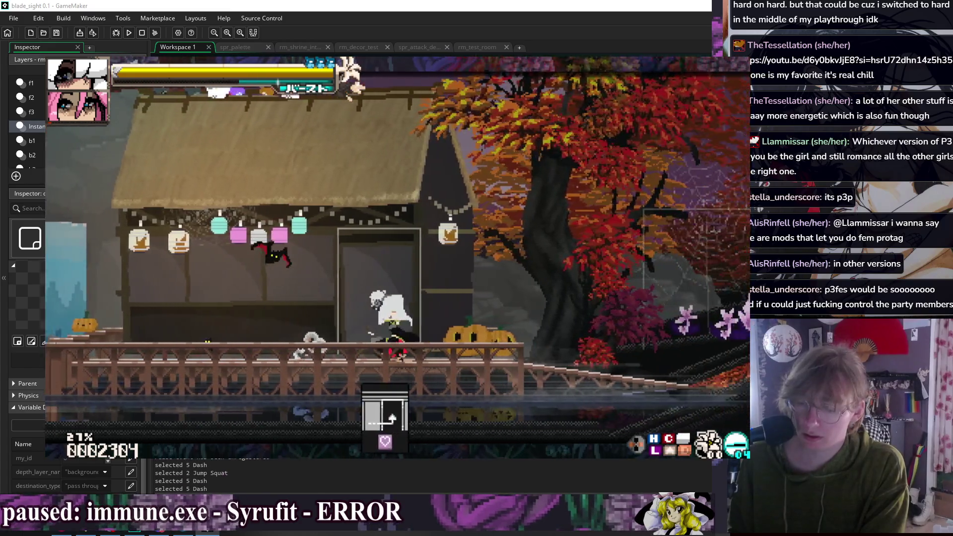
{"action": "key", "text": "Up"}
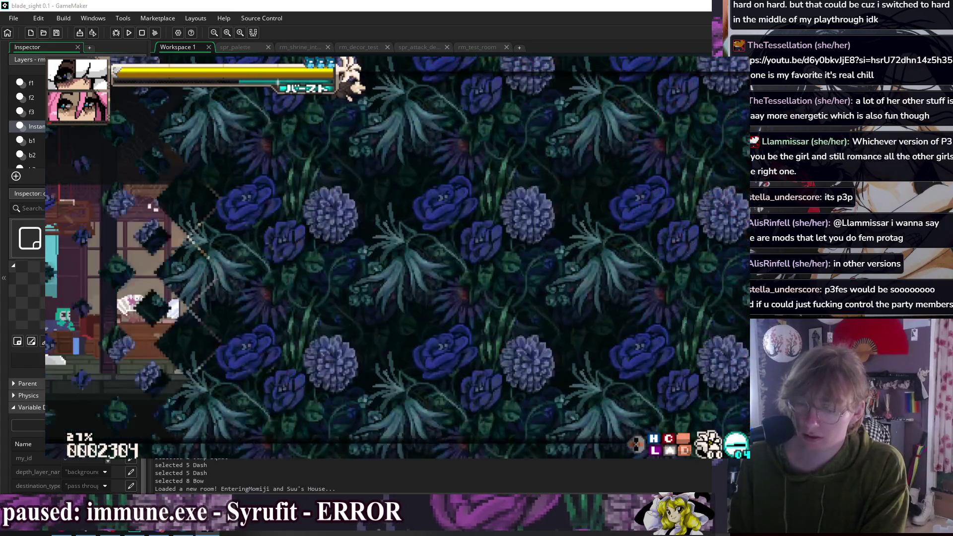
{"action": "key", "text": "Up"}
- Run right past the thatched house, come back to its door, and end the test run
{"action": "key", "text": "Right"}
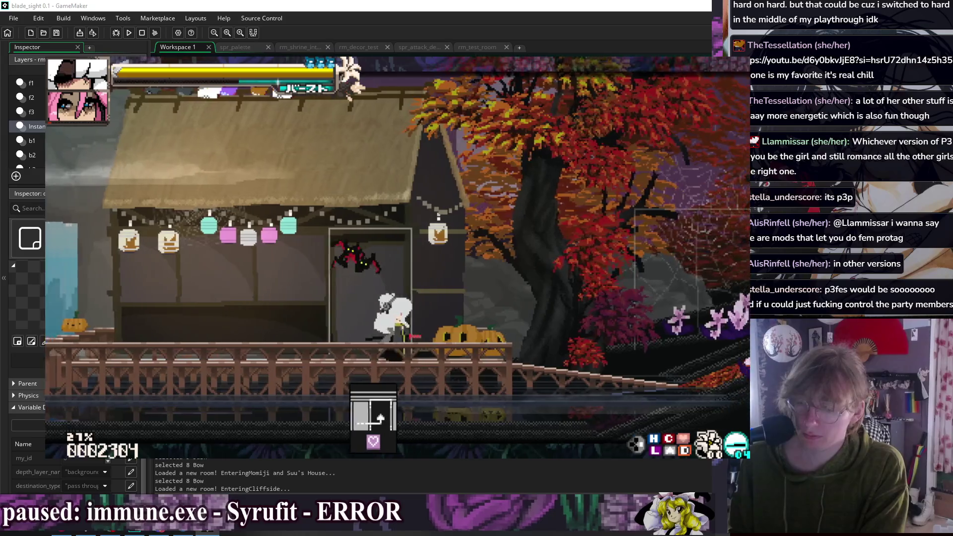
{"action": "key", "text": "Right"}
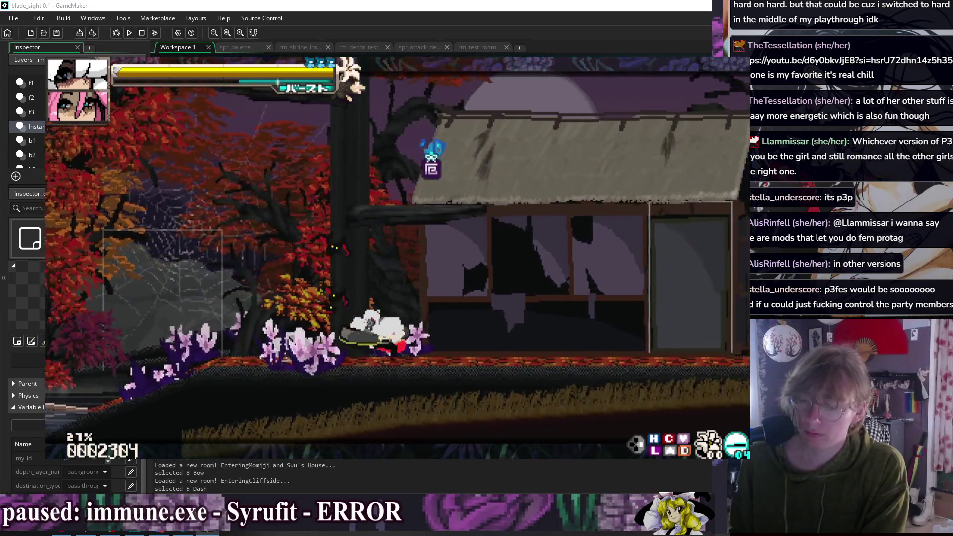
{"action": "key", "text": "Right"}
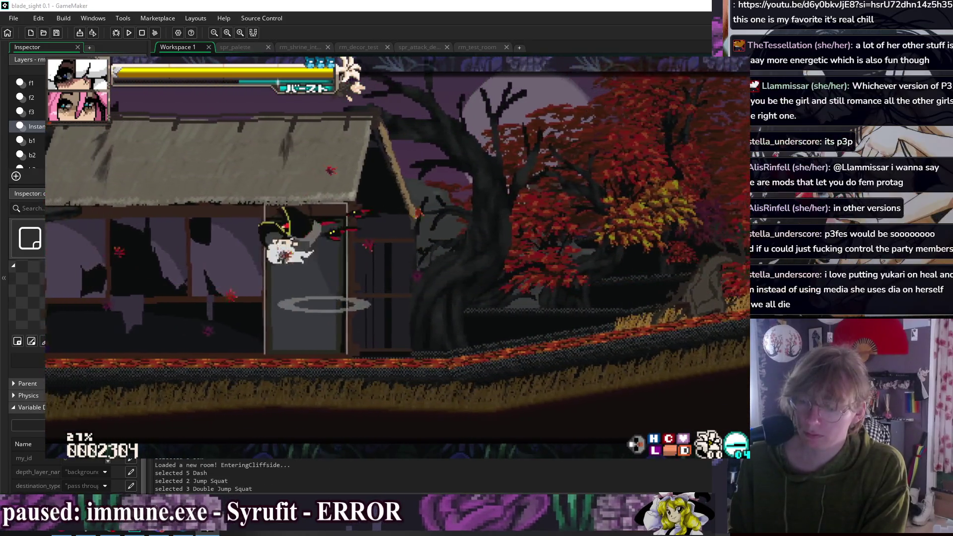
{"action": "key", "text": "Left"}
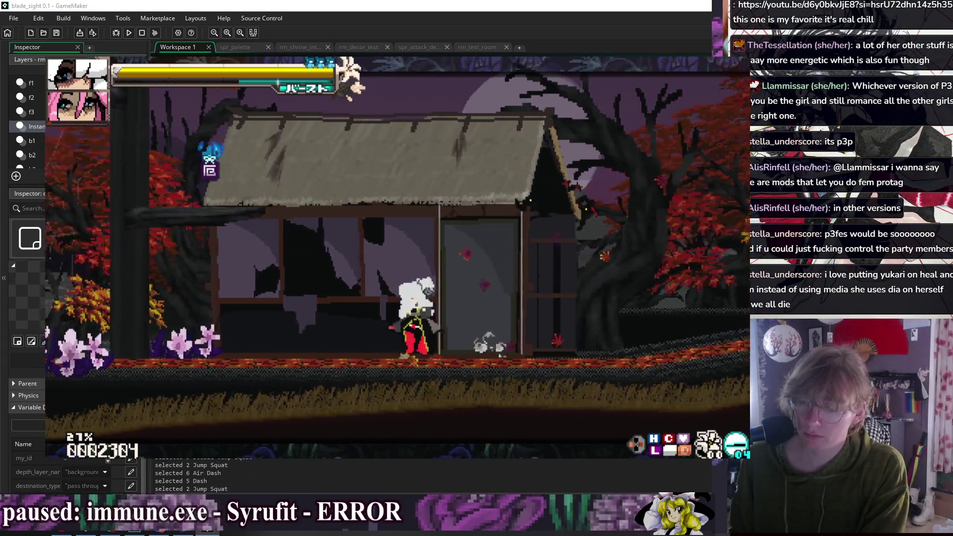
{"action": "key", "text": "Left"}
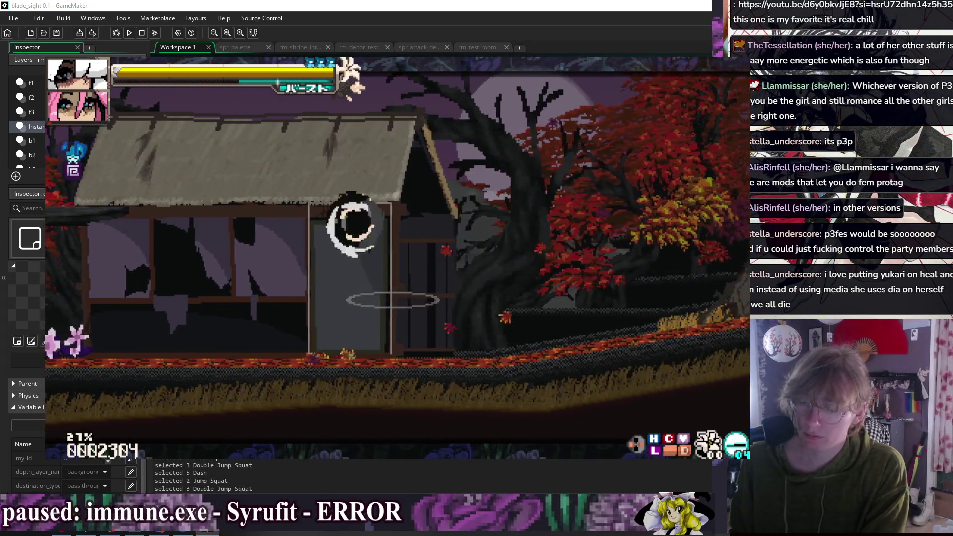
{"action": "key", "text": "Escape"}
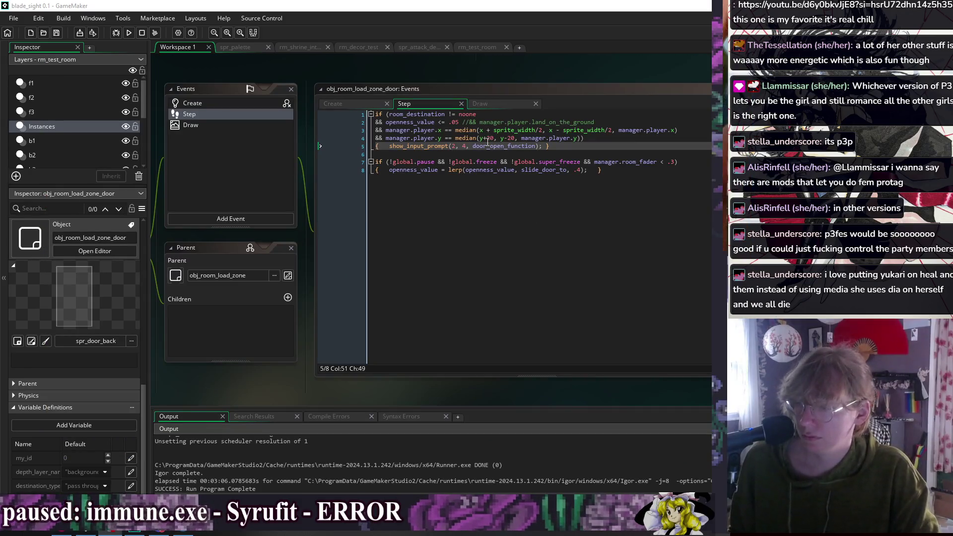
{"action": "left_click", "coordinate": [532, 138]}
{"action": "left_click", "coordinate": [505, 151]}
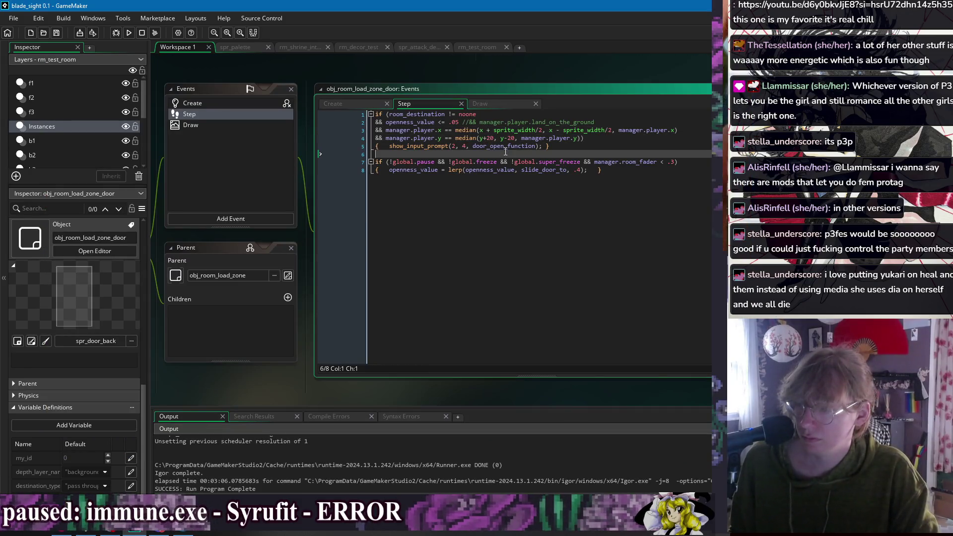
{"action": "left_click", "coordinate": [478, 138]}
{"action": "left_click", "coordinate": [441, 131]}
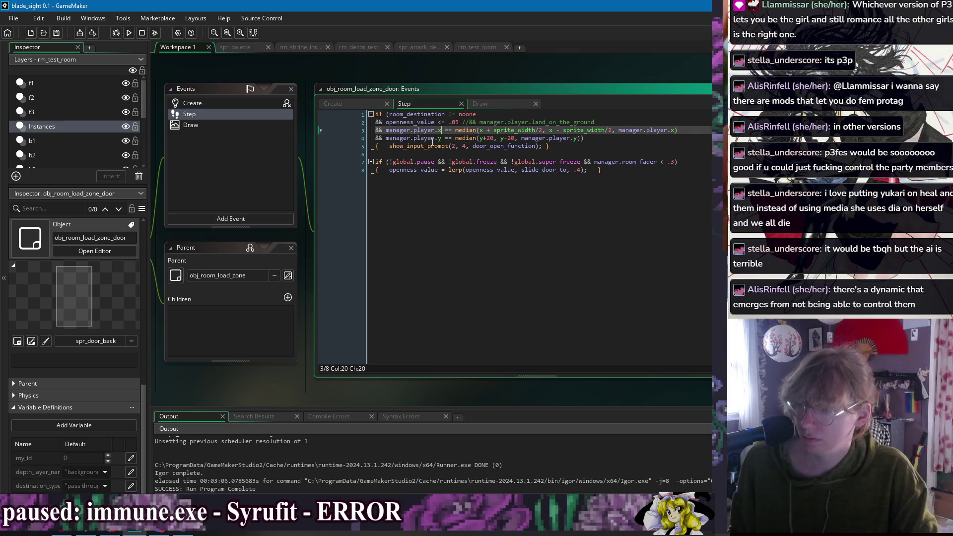
{"action": "left_click", "coordinate": [601, 154]}
{"action": "left_click", "coordinate": [613, 123]}
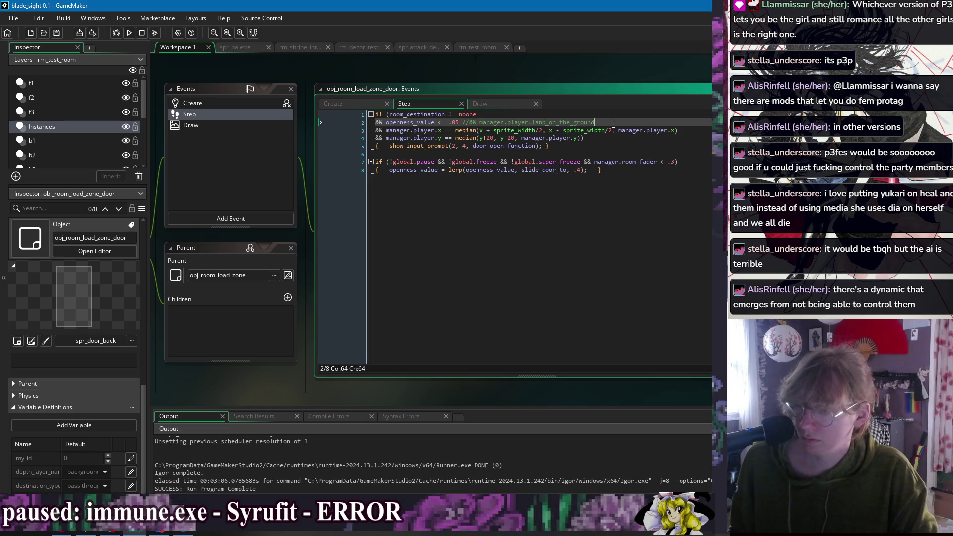
{"action": "left_click", "coordinate": [263, 89]}
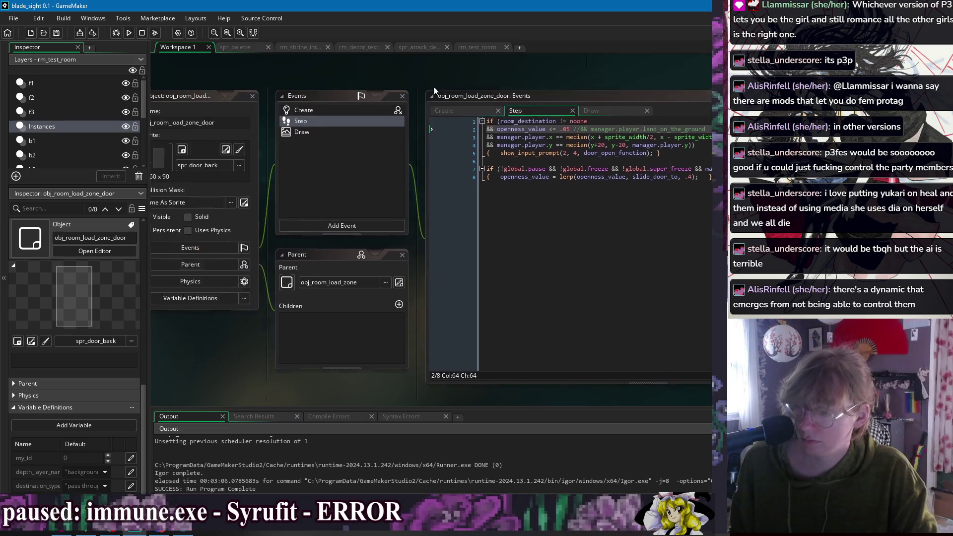
{"action": "left_click", "coordinate": [329, 155]}
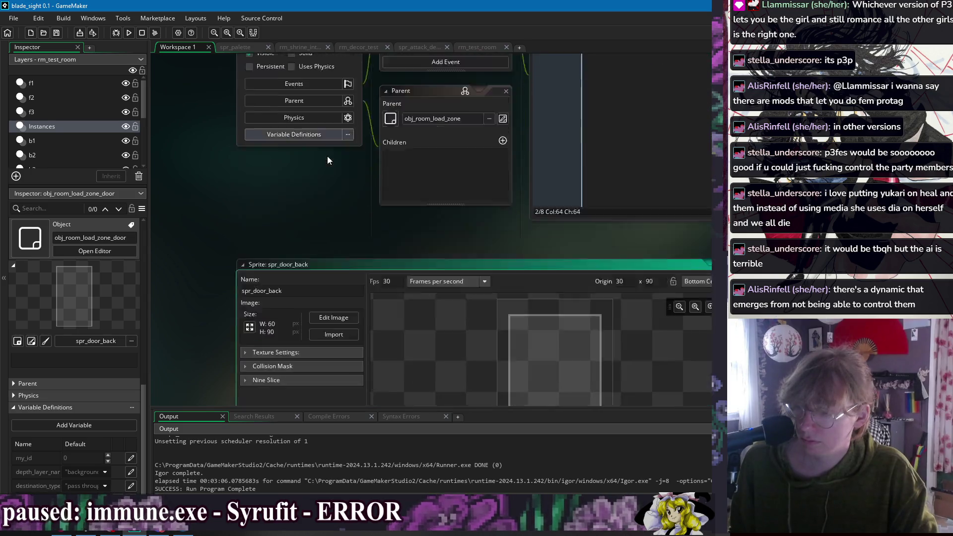
{"action": "left_click", "coordinate": [248, 184]}
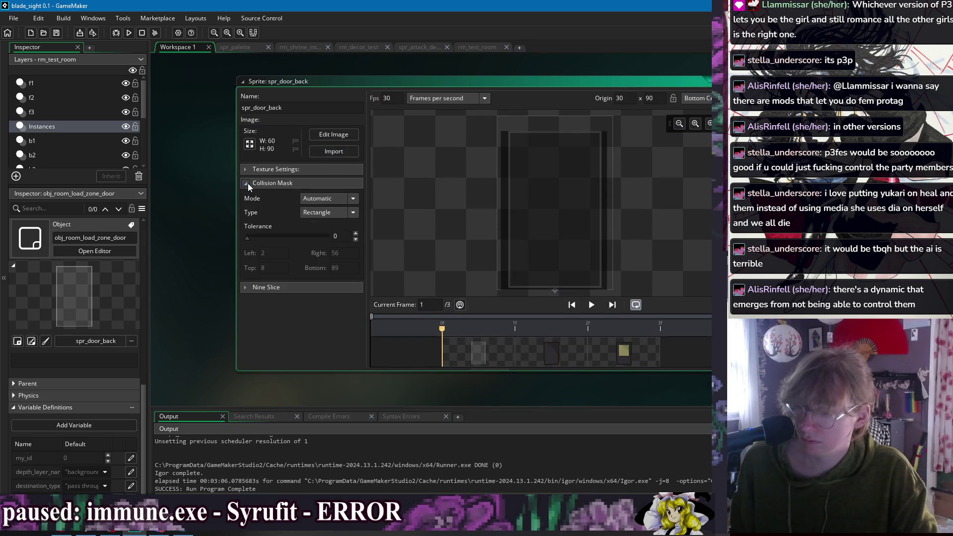
{"action": "left_click", "coordinate": [248, 183]}
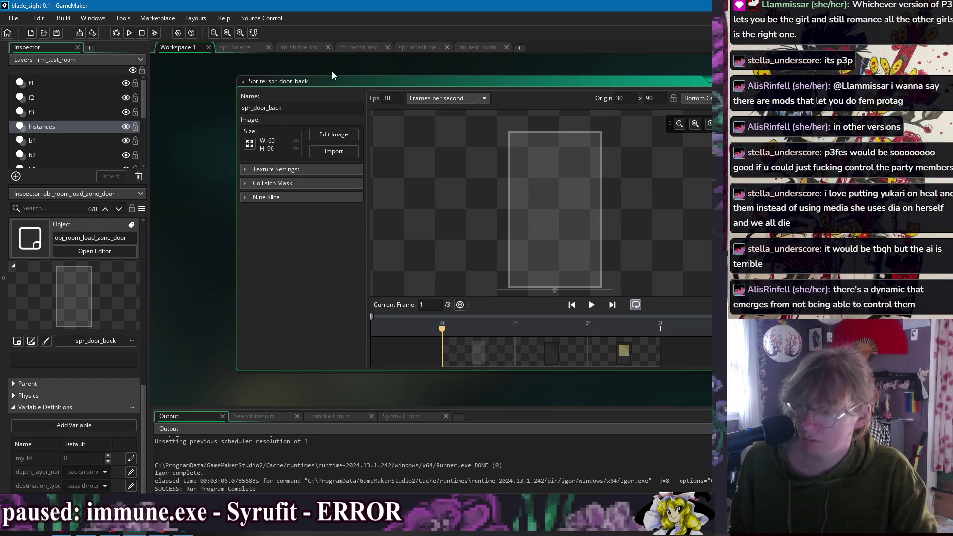
{"action": "left_click", "coordinate": [246, 183]}
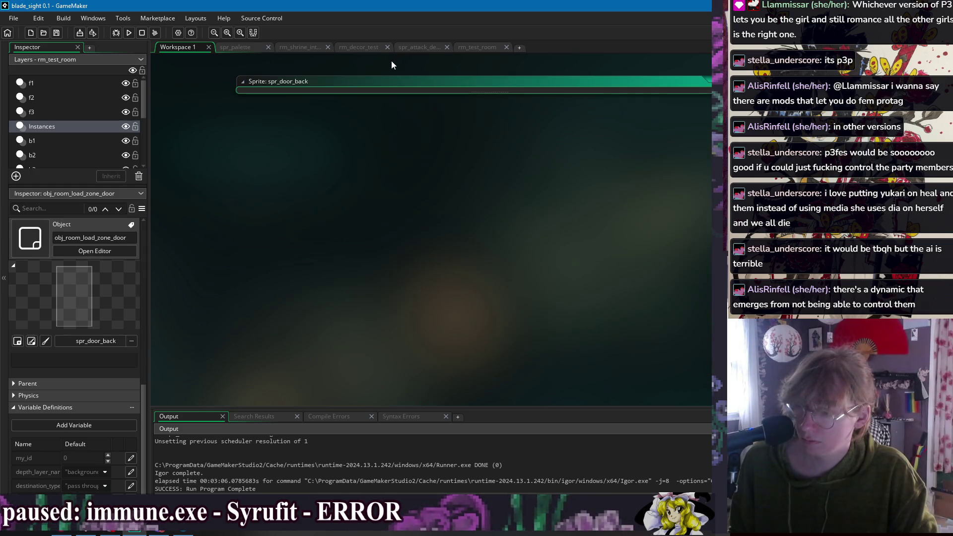
{"action": "right_click", "coordinate": [391, 61]}
{"action": "mouse_move", "coordinate": [394, 75]}
{"action": "left_click", "coordinate": [482, 164]}
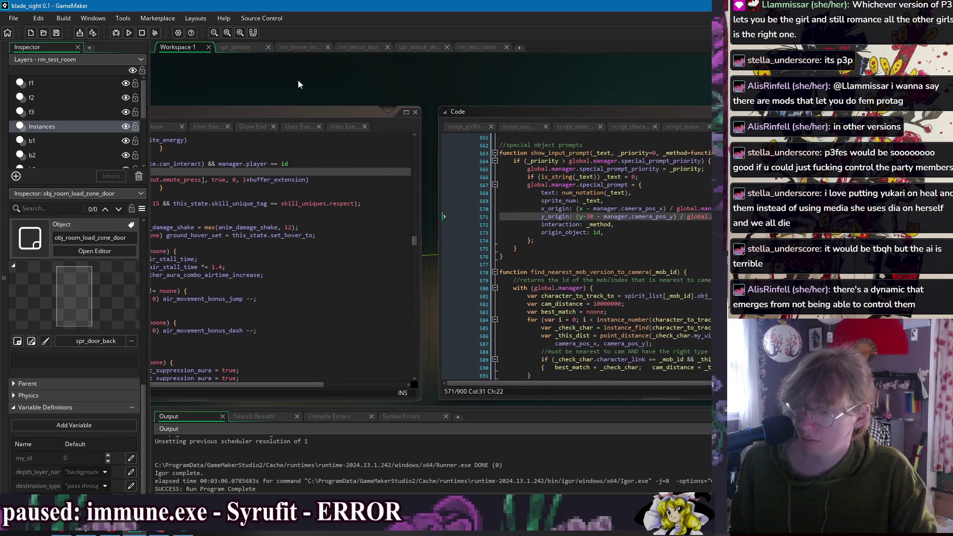
{"action": "right_click", "coordinate": [340, 79]}
{"action": "mouse_move", "coordinate": [373, 93]}
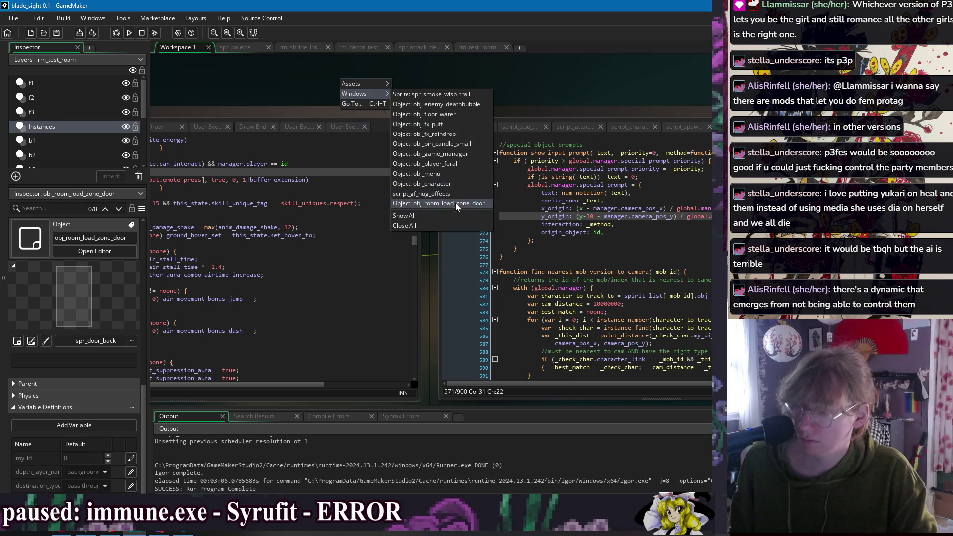
{"action": "left_click", "coordinate": [454, 203]}
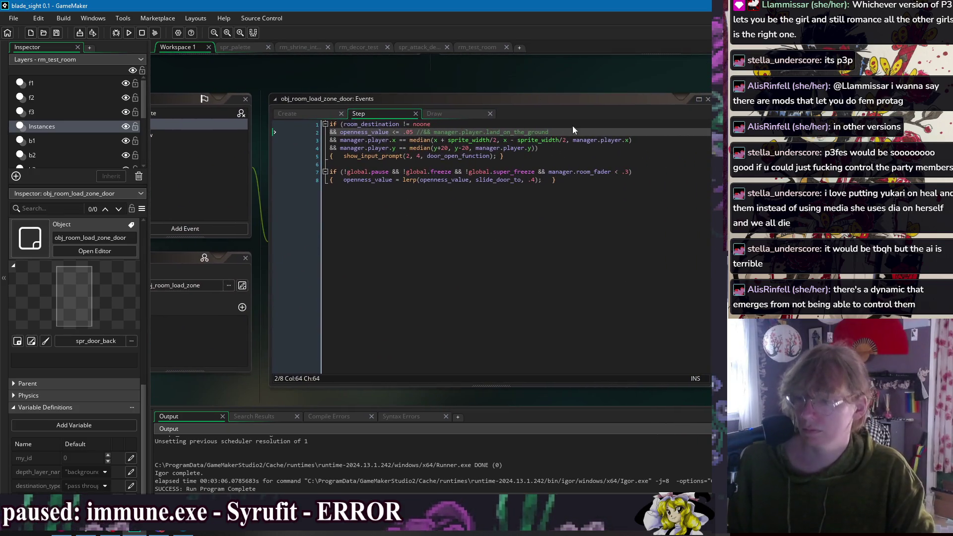
{"action": "left_click", "coordinate": [459, 141]}
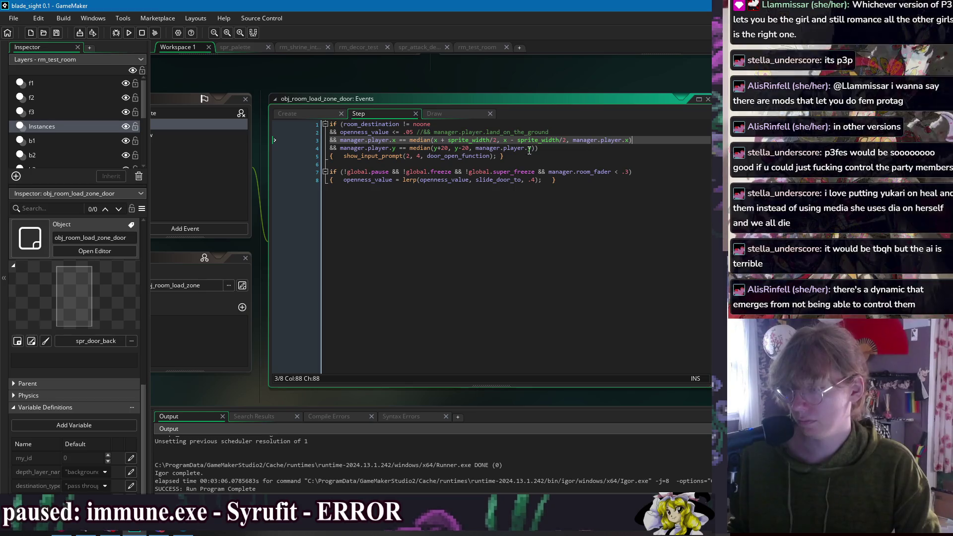
- Replace the median x check with '> bbox_left && manager.player.x < bbox_right' and start a new line
{"action": "key", "text": "shift+Left"}
{"action": "key", "text": "shift+Left"}
{"action": "key", "text": "shift+Left"}
{"action": "mouse_move", "coordinate": [632, 140]}
{"action": "left_mouse_down"}
{"action": "mouse_move", "coordinate": [342, 142]}
{"action": "mouse_move", "coordinate": [399, 143]}
{"action": "left_mouse_up"}
{"action": "type", "text": "> bbox_"}
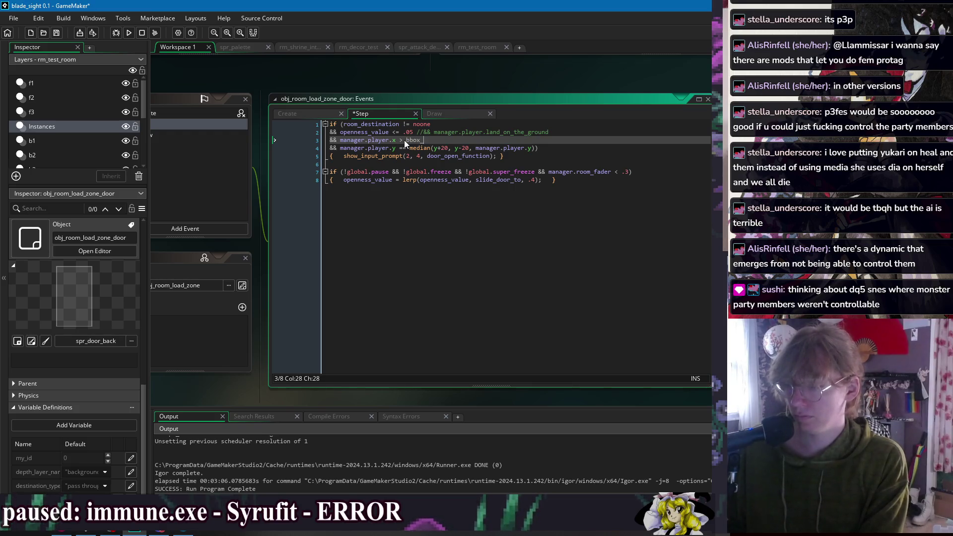
{"action": "type", "text": "left && manager.player.x"}
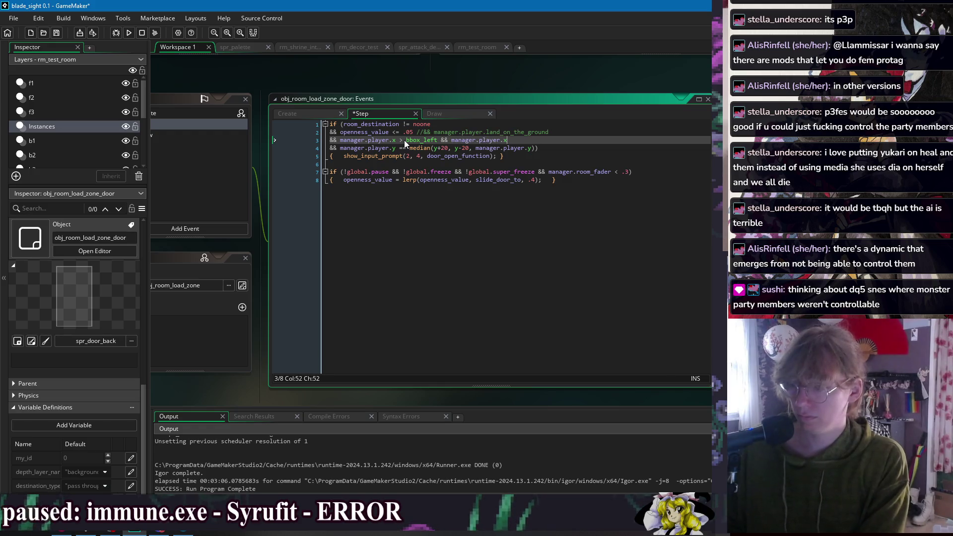
{"action": "type", "text": " < bbox"}
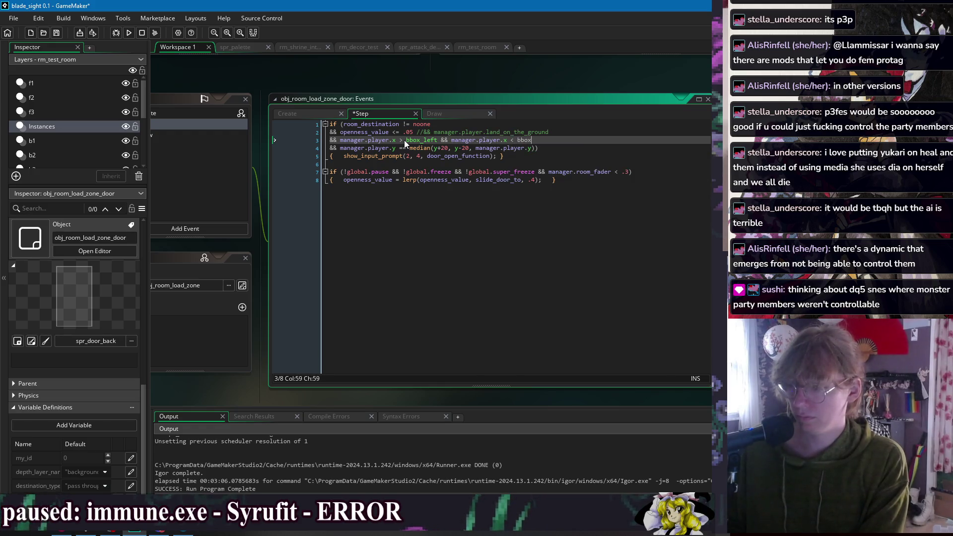
{"action": "type", "text": "_right"}
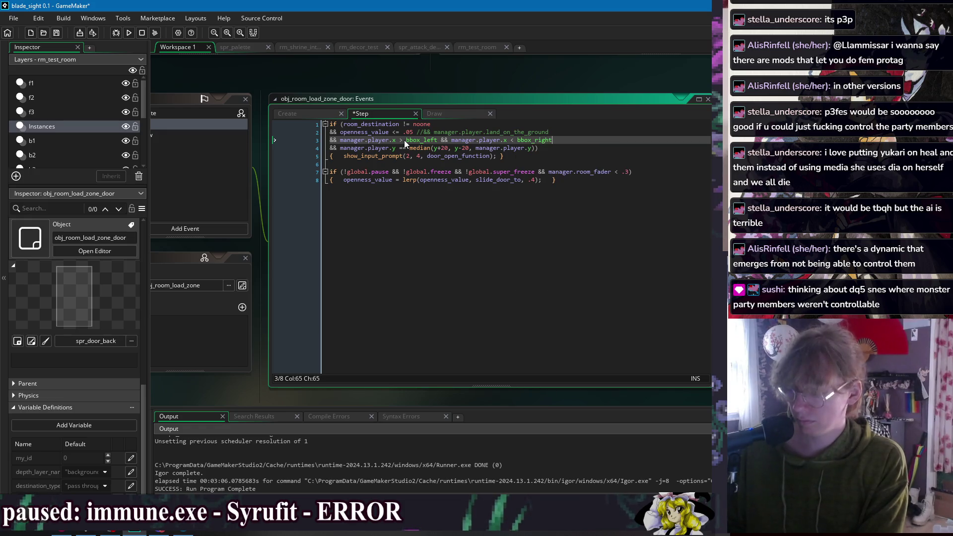
{"action": "key", "text": "Return"}
- On line 4, add '&& manager.player.y < bbox_bottom && manager.player.y > bbox_top' to the door's Step condition
{"action": "type", "text": "&& man"}
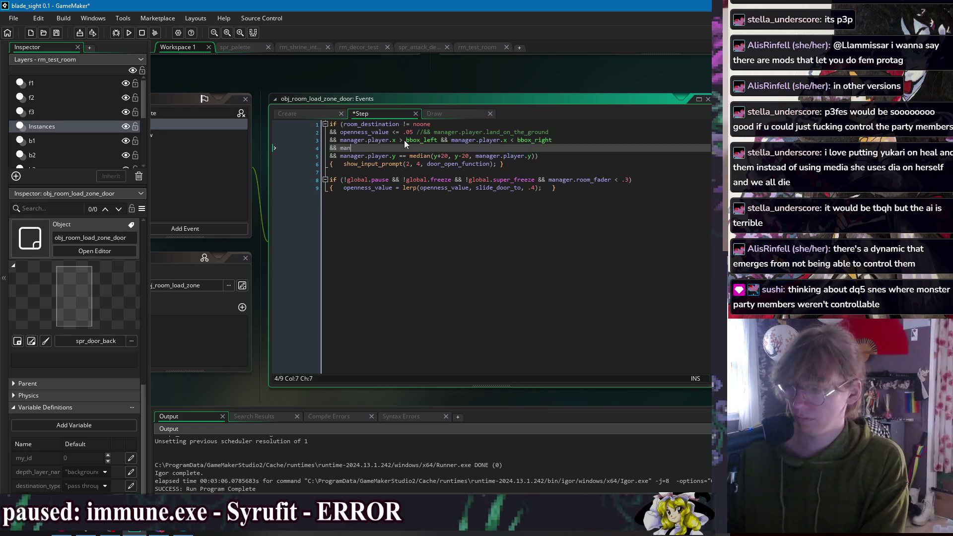
{"action": "type", "text": "a"}
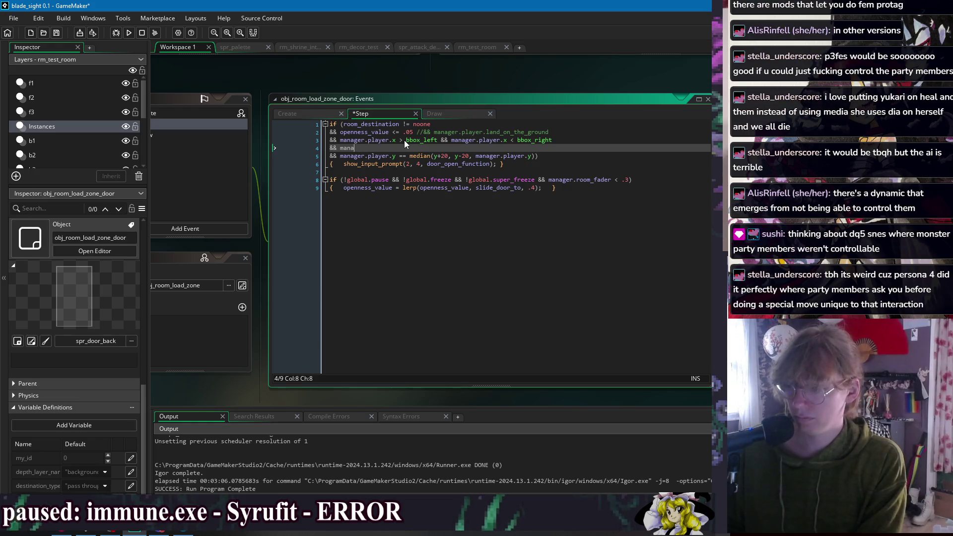
{"action": "type", "text": "ger.player.x"}
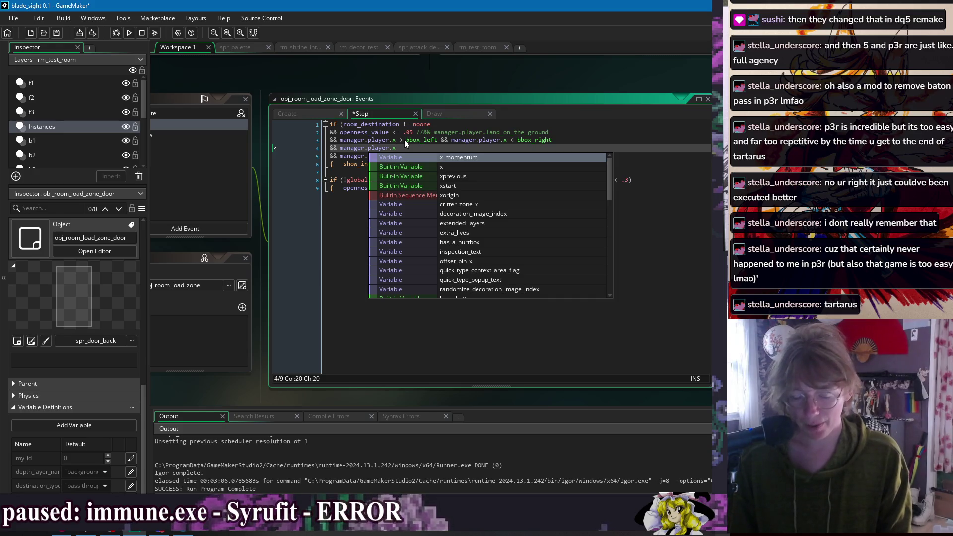
{"action": "key", "text": "BackSpace"}
{"action": "type", "text": "y <"}
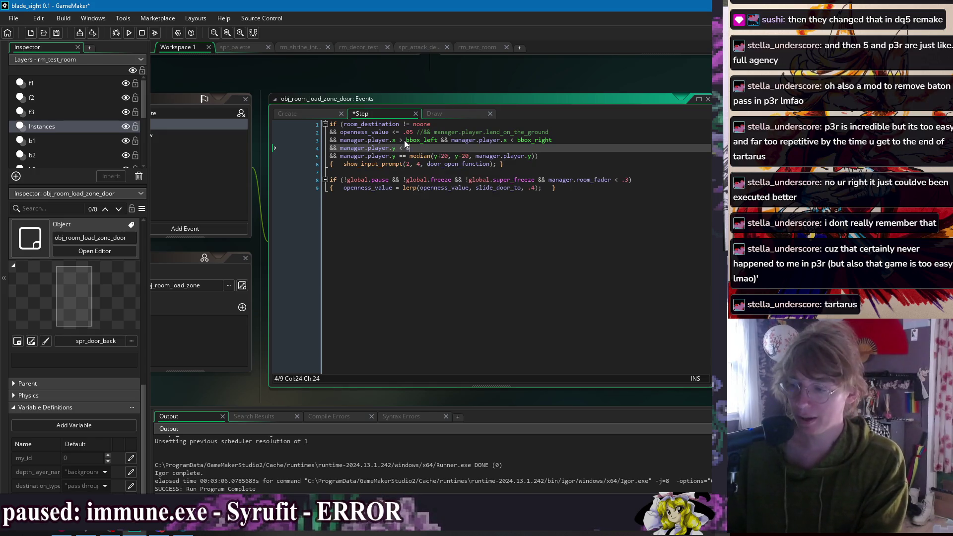
{"action": "type", "text": " bbox"}
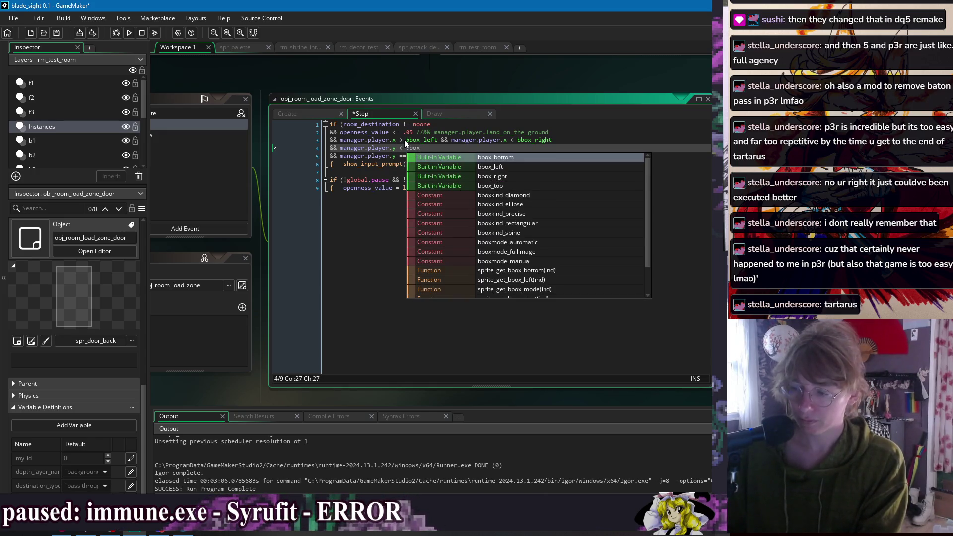
{"action": "type", "text": "_bottom && manager.player.y > bbox_top"}
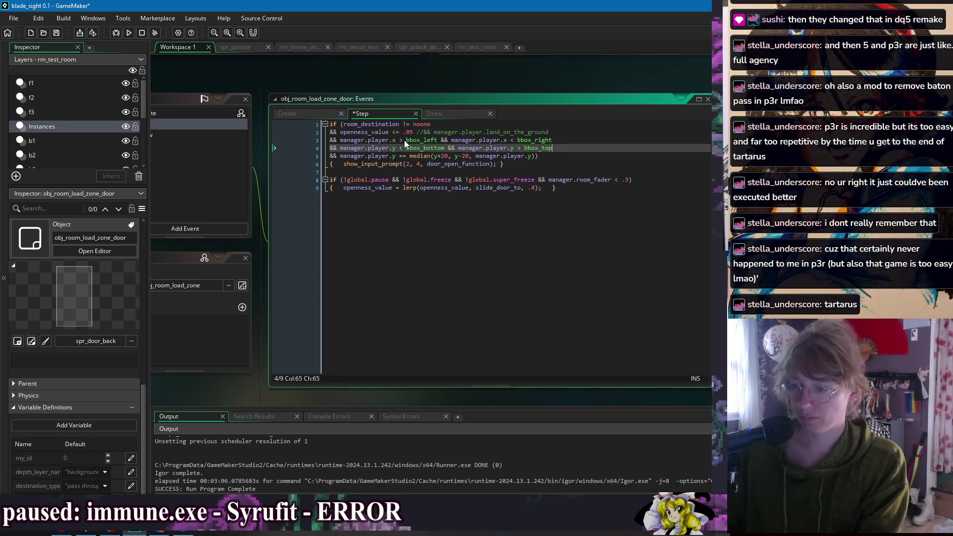
{"action": "left_click", "coordinate": [419, 164]}
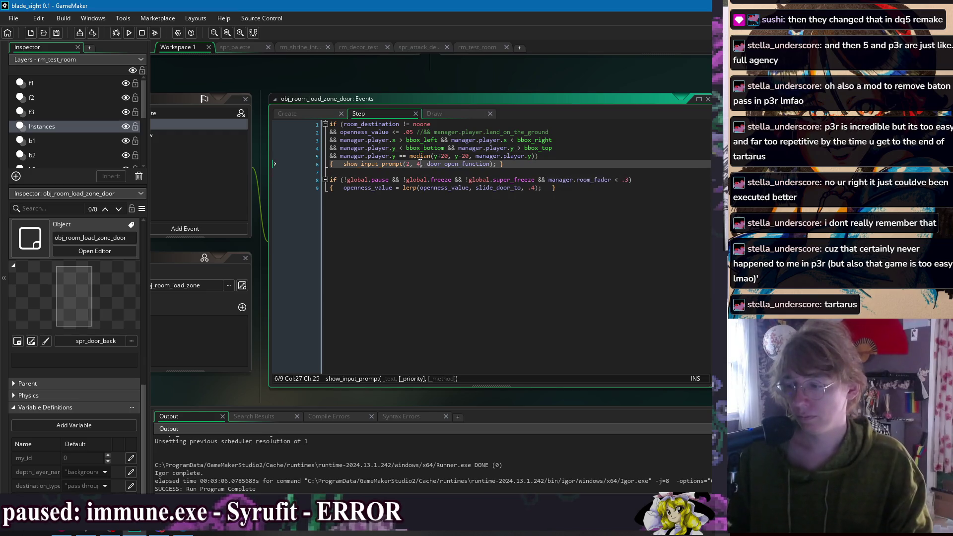